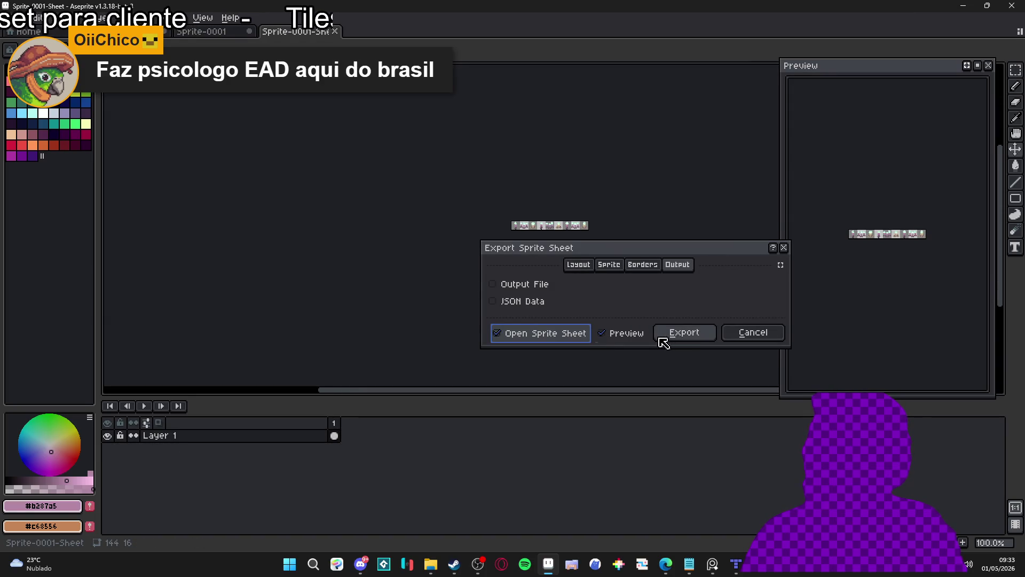
Export the candle sprite sheet and bring the new Sprite-0001-Sheet document to the front.
click(682, 337)
scroll(561, 243, up, 3)
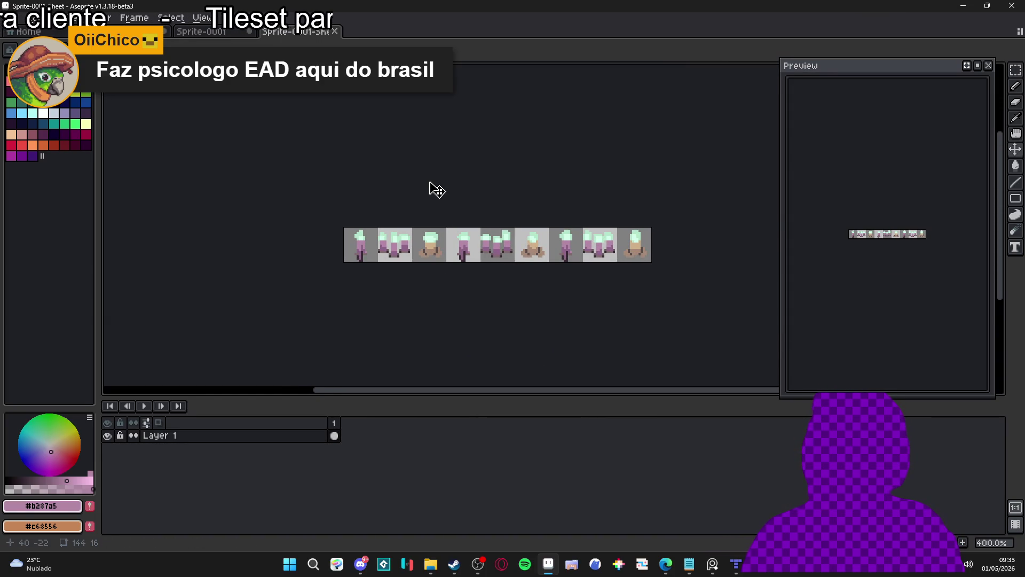
click(202, 31)
click(123, 32)
click(202, 31)
click(309, 33)
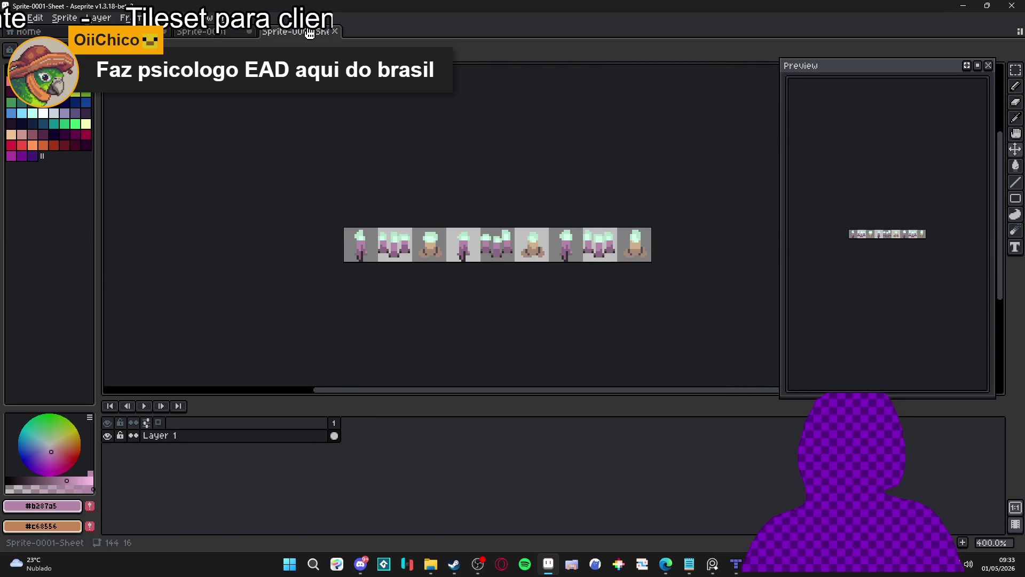
Split the editor with Sprite-0001-Sheet on top and seongmuk.aseprite in the lower view.
drag(320, 38, 377, 130)
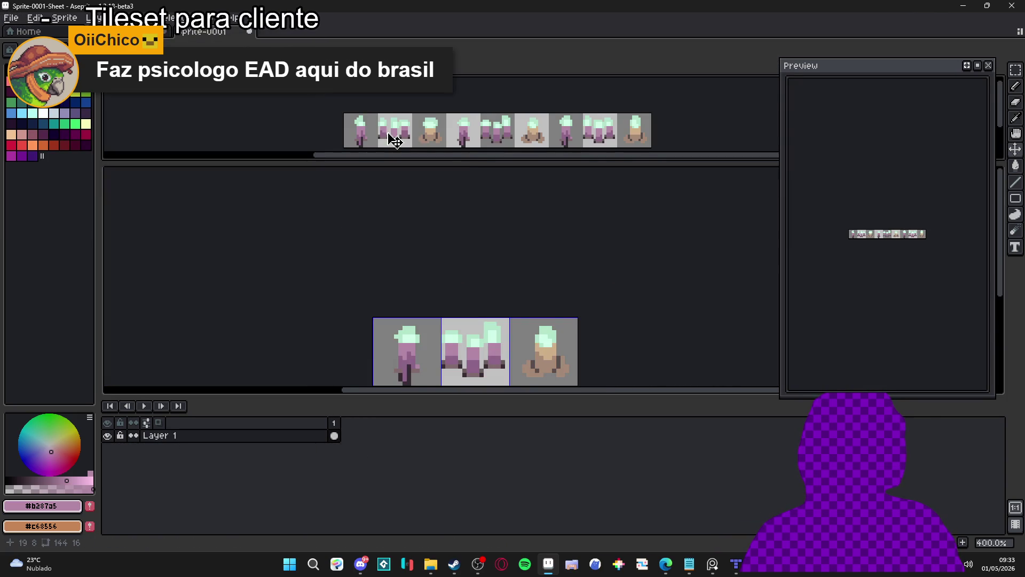
drag(469, 160, 473, 218)
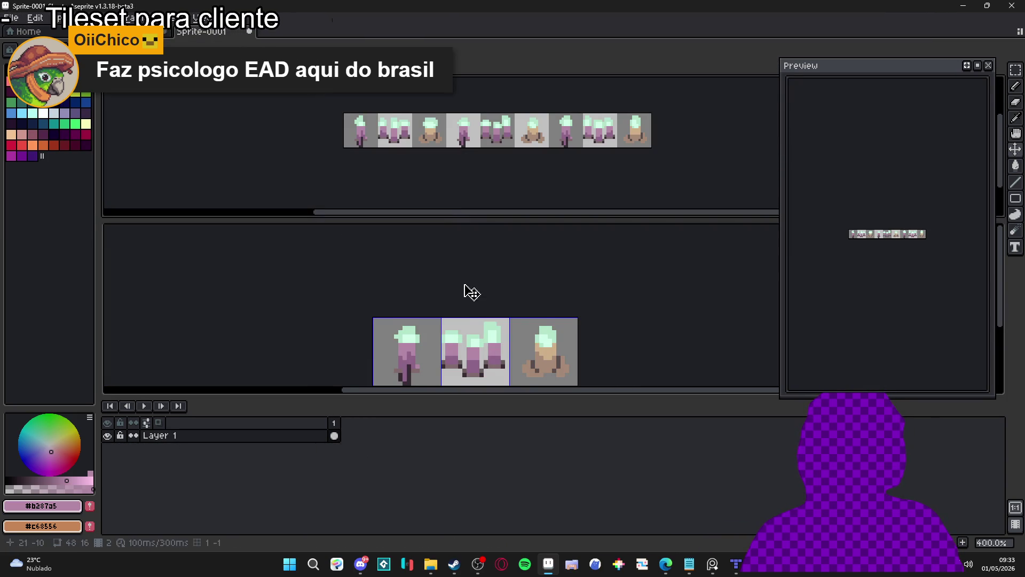
click(423, 293)
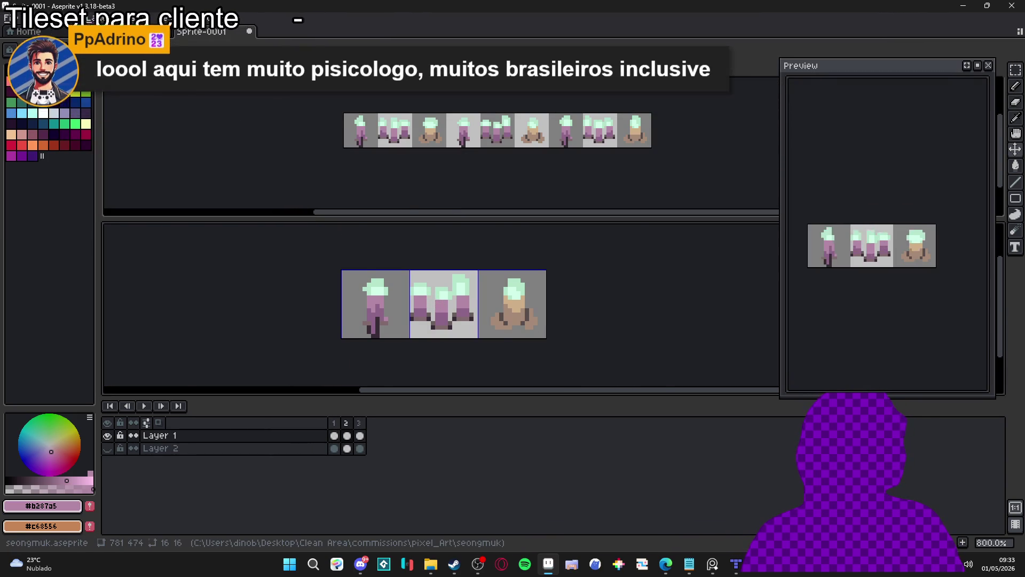
click(123, 32)
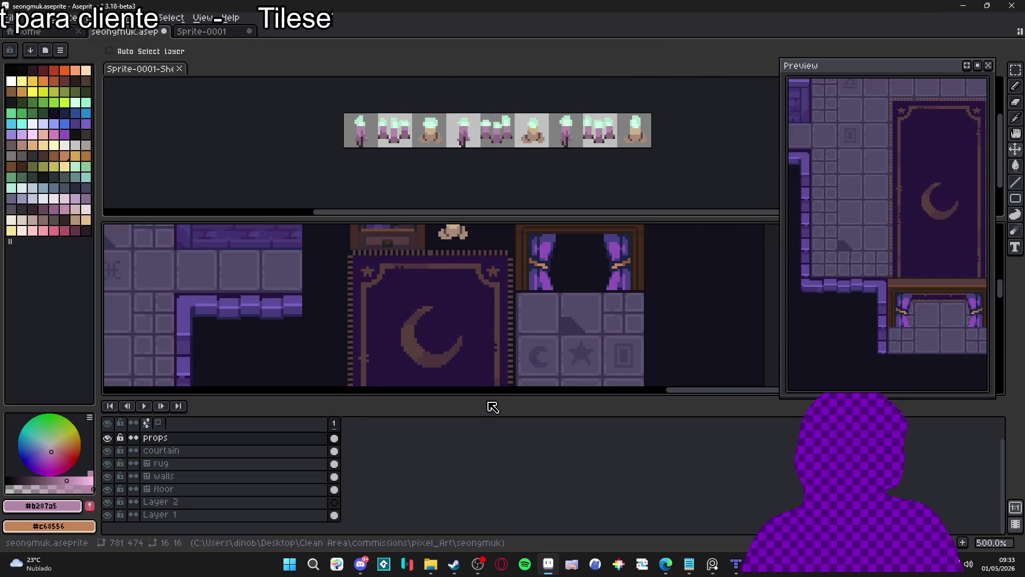
Shrink the timeline and raise the editor splitter so the map view gets more height.
drag(486, 396, 480, 490)
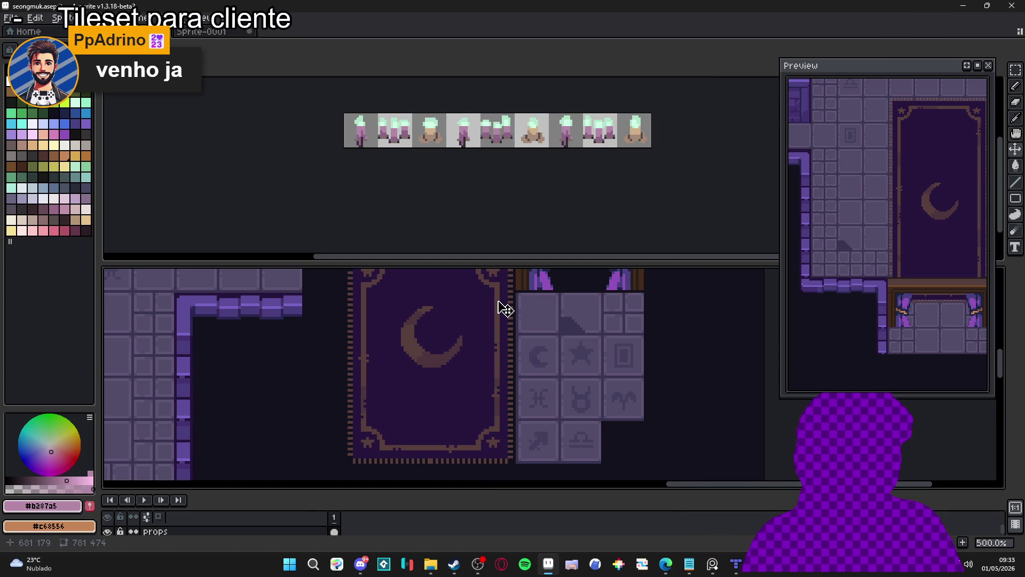
drag(534, 262, 568, 174)
click(561, 138)
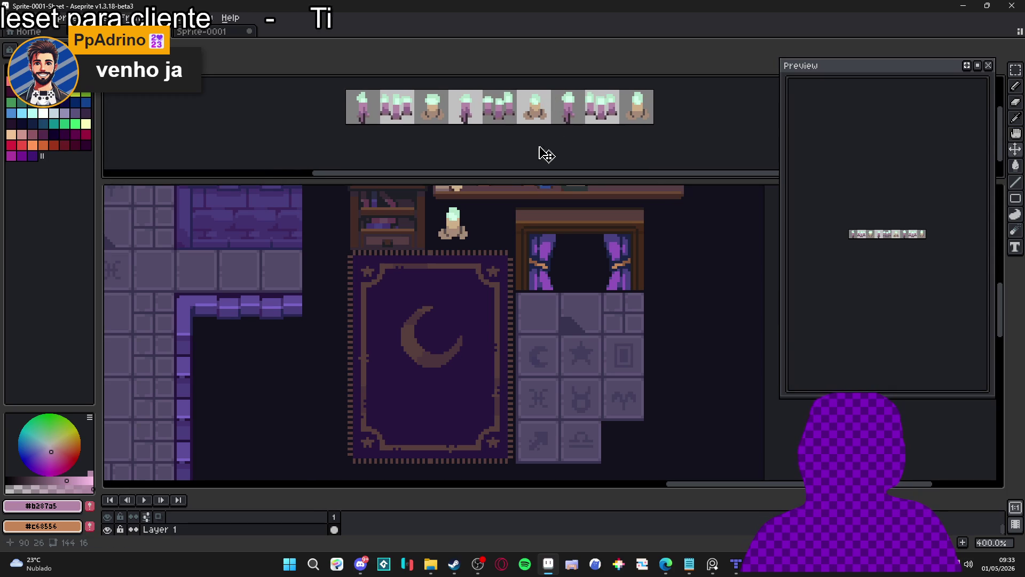
drag(532, 181, 531, 140)
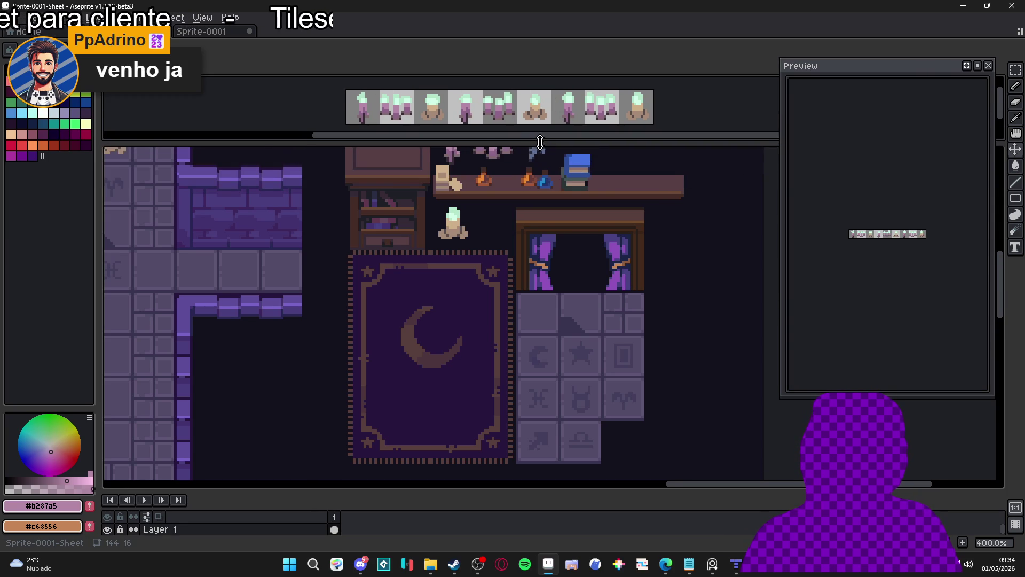
click(511, 246)
Zoom the map view and marquee-select the candles standing on the shelf.
scroll(511, 246, down, 1)
scroll(487, 254, up, 2)
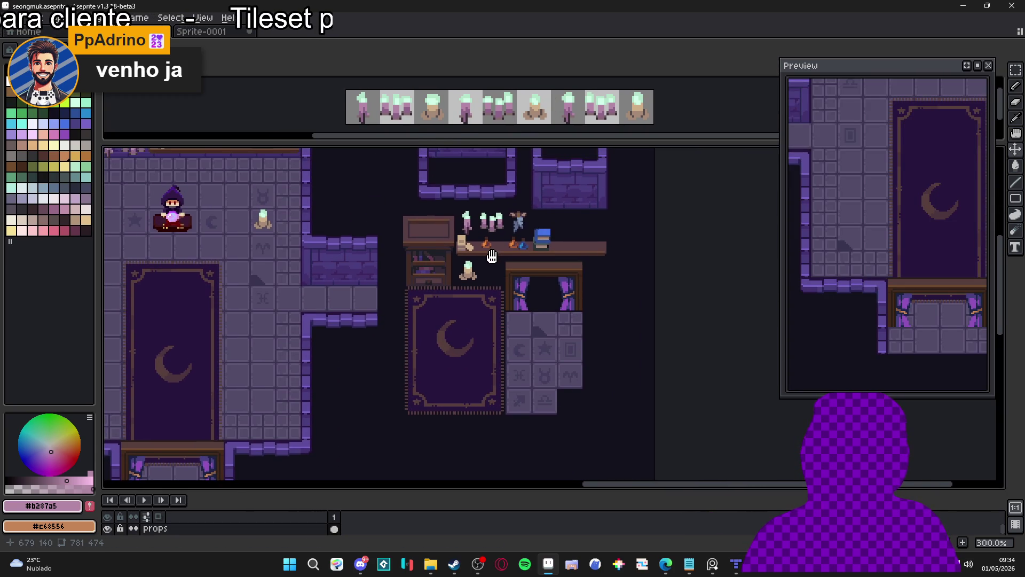
scroll(497, 272, up, 2)
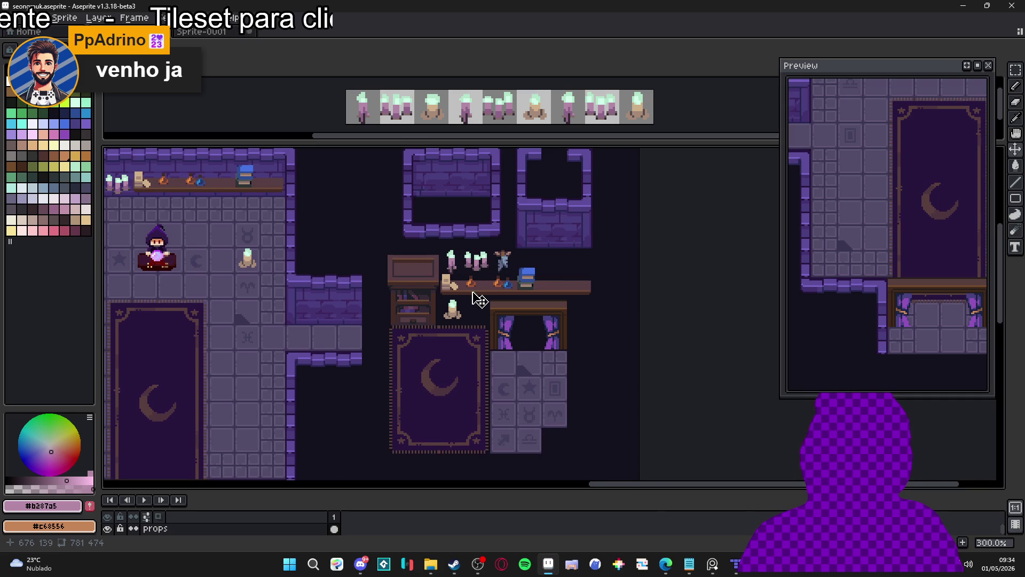
scroll(491, 257, down, 3)
scroll(489, 249, up, 1)
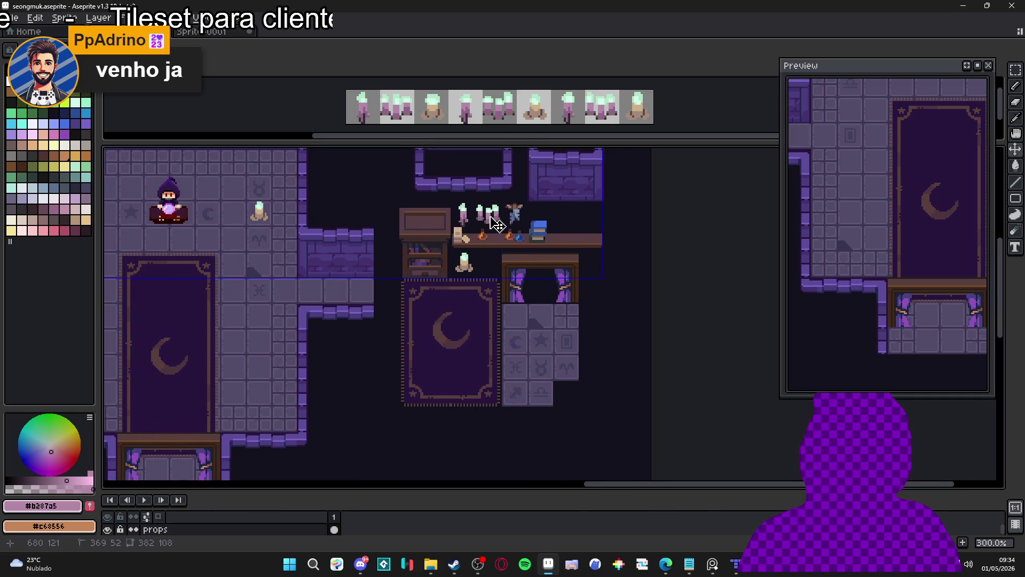
key(m)
mouse_move(530, 230)
mouse_down()
mouse_move(501, 201)
mouse_move(447, 198)
mouse_up()
Erase the shelf candles and paste a first single candle from the sheet onto the floor.
key(ctrl+apostrophe)
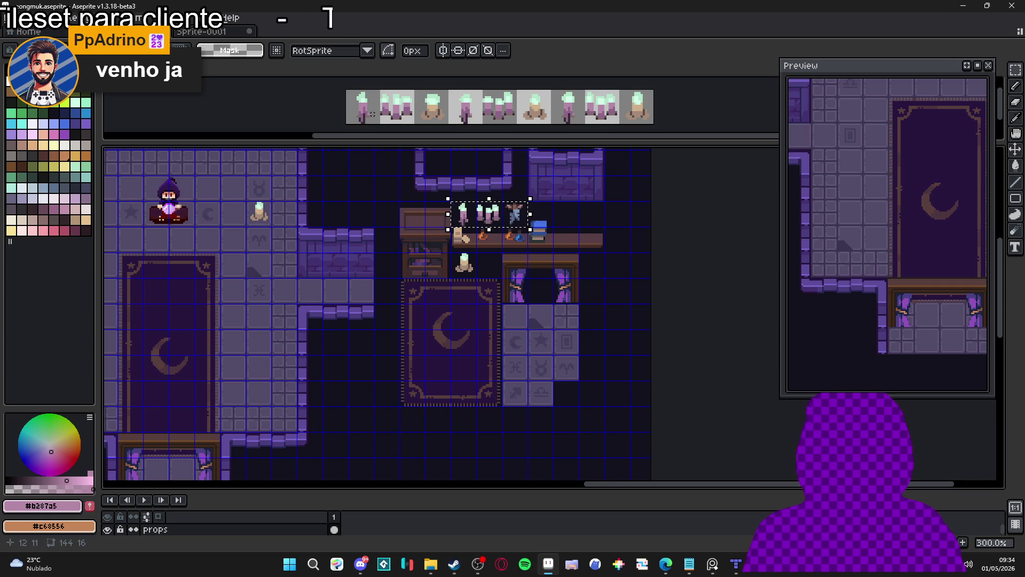
key(Delete)
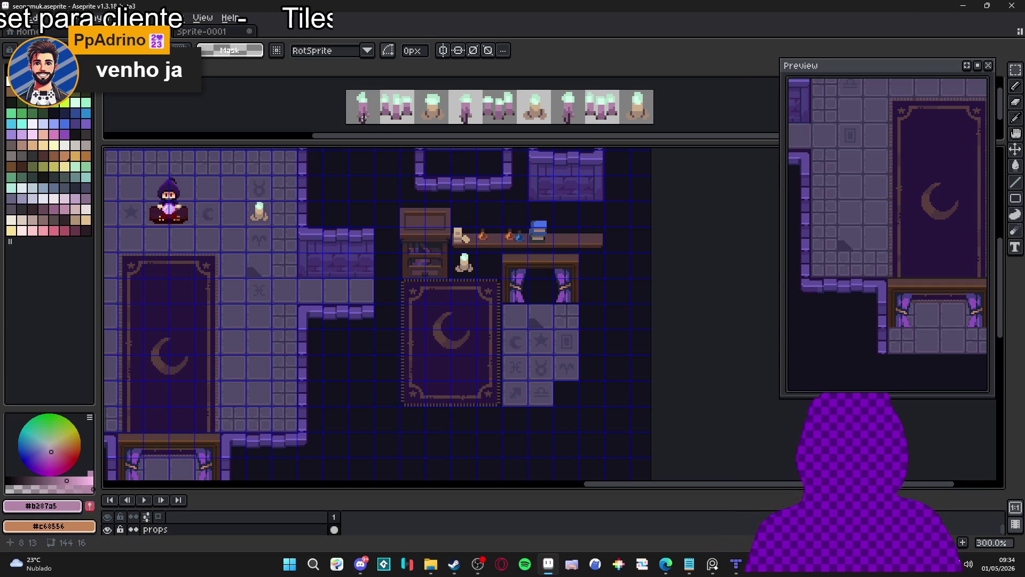
click(364, 117)
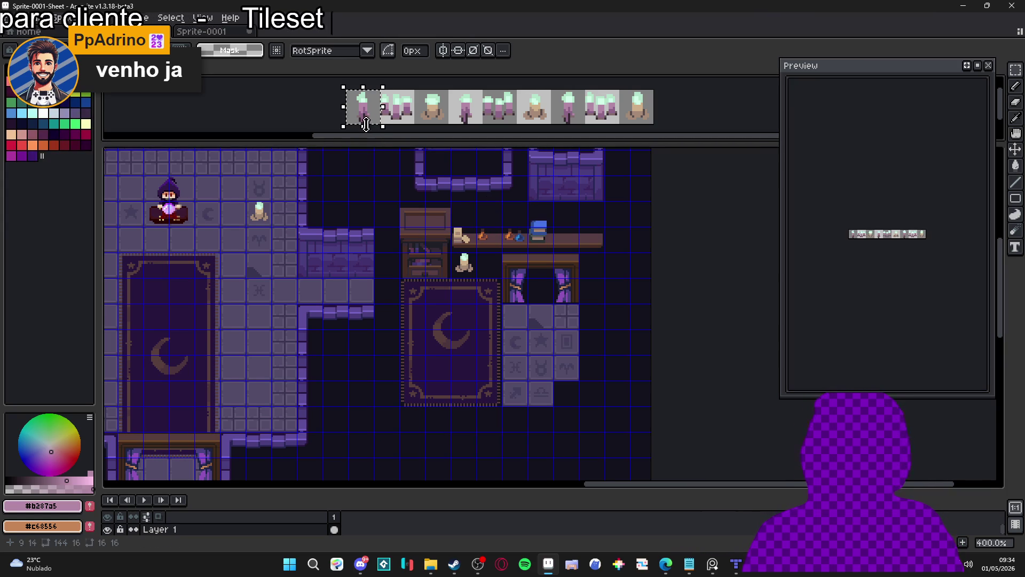
click(424, 389)
key(ctrl+v)
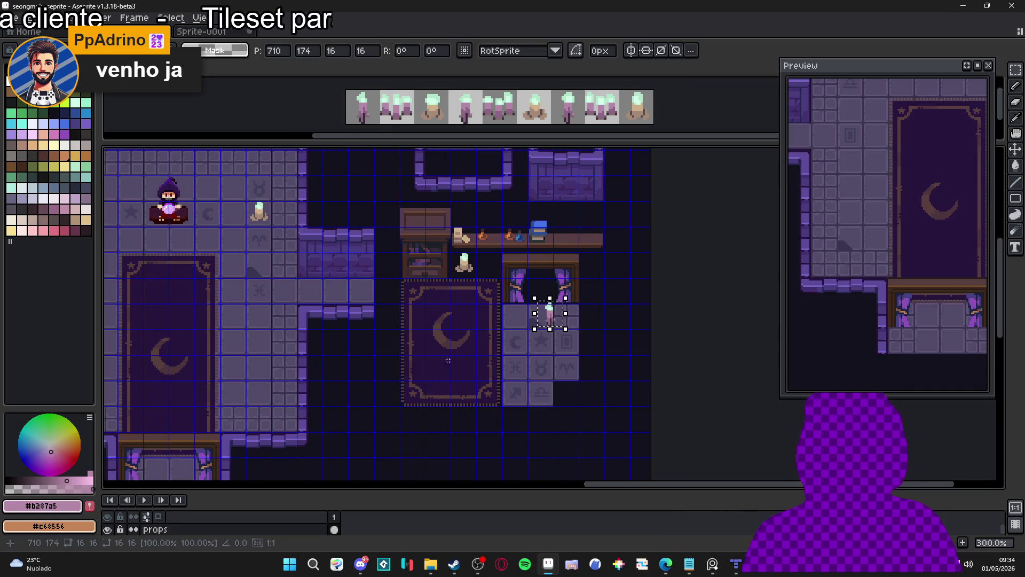
mouse_move(547, 314)
mouse_down()
mouse_move(516, 358)
mouse_move(408, 424)
mouse_move(432, 429)
mouse_up()
scroll(409, 424, up, 4)
scroll(431, 429, down, 3)
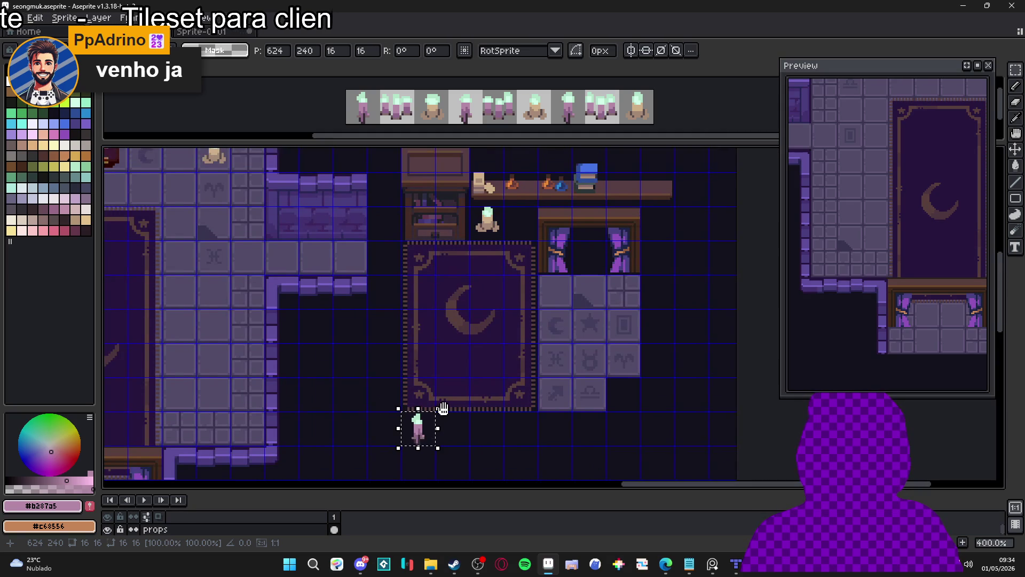
key(v)
Paste a second candle from the sheet and place it below the moon rug.
click(472, 112)
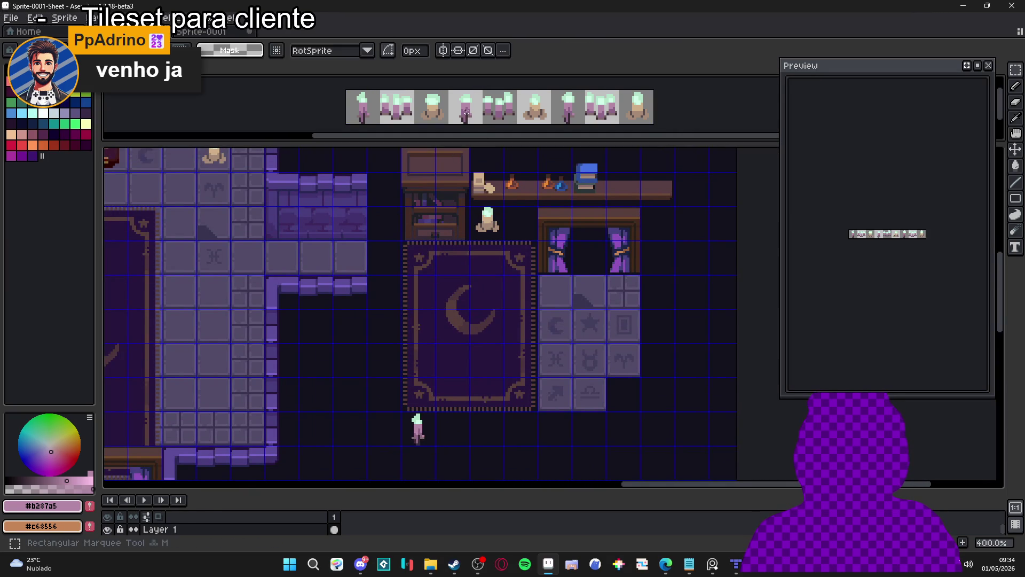
click(423, 430)
key(ctrl+v)
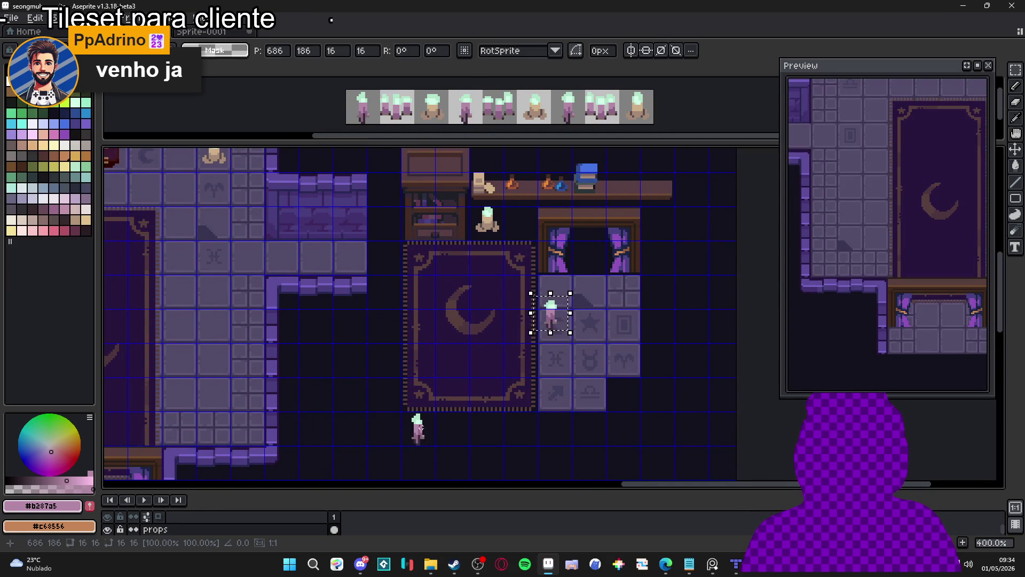
scroll(454, 425, up, 2)
mouse_move(614, 284)
mouse_down()
mouse_move(494, 443)
mouse_move(468, 457)
mouse_up()
scroll(467, 457, down, 2)
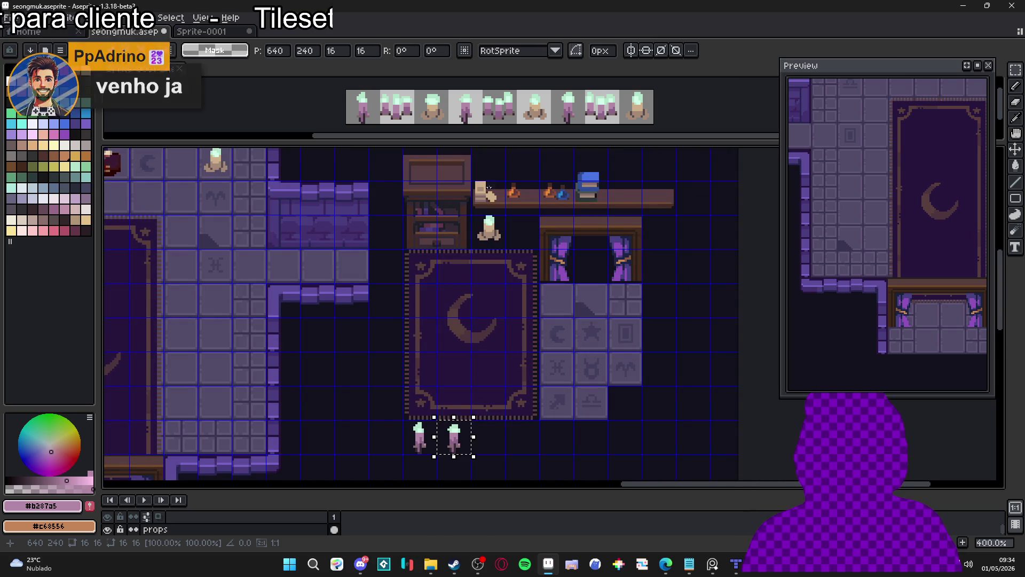
Paste a third candle and line it up beside the other two below the rug.
click(574, 111)
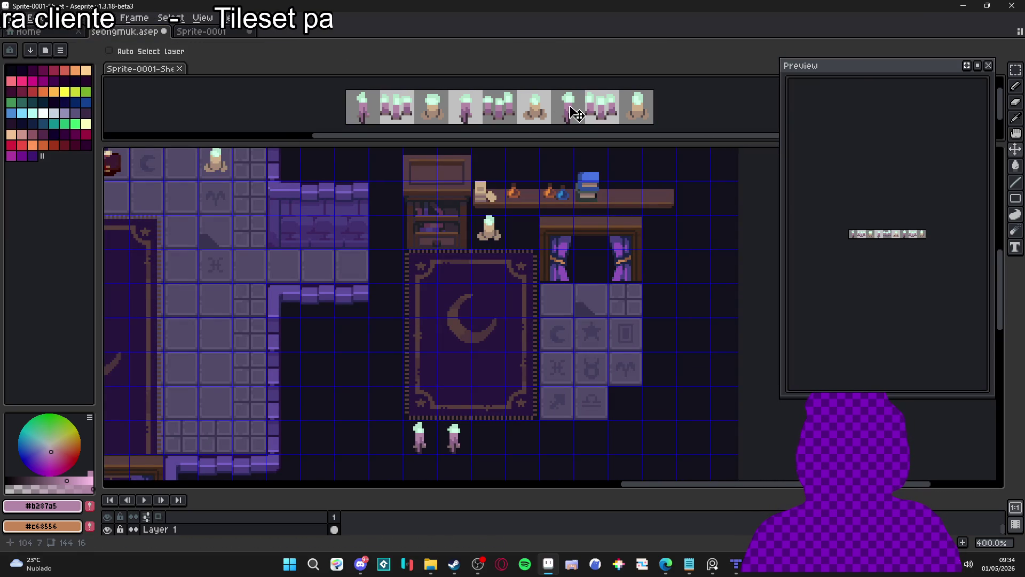
click(460, 450)
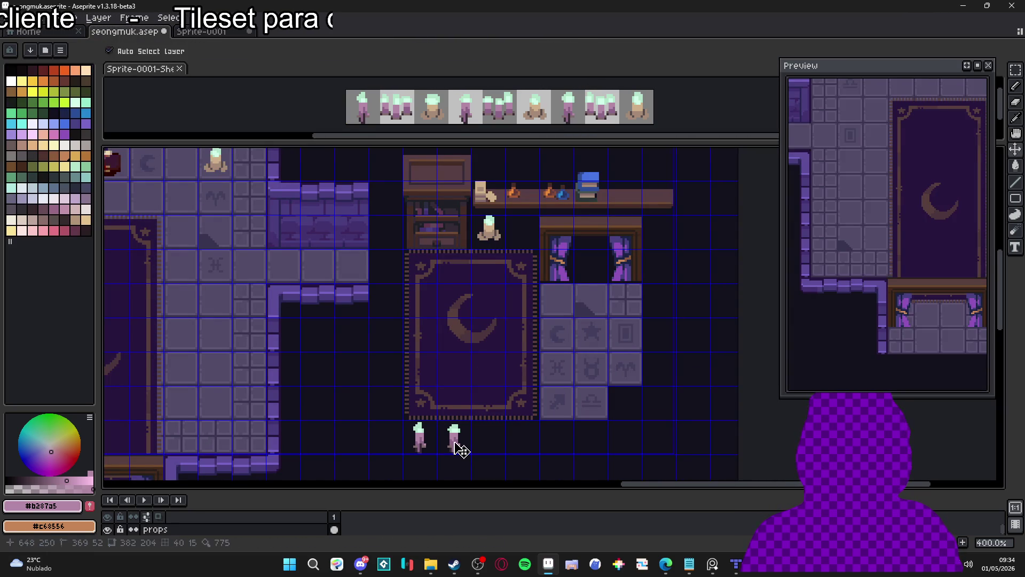
key(ctrl+v)
scroll(549, 336, up, 3)
drag(553, 320, 485, 423)
drag(492, 350, 497, 373)
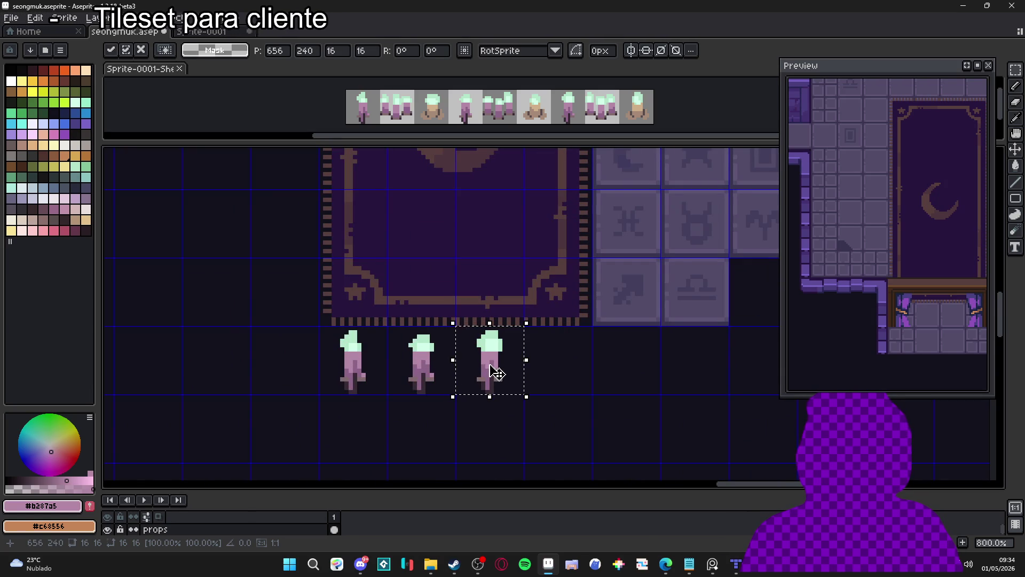
key(Return)
scroll(494, 368, down, 4)
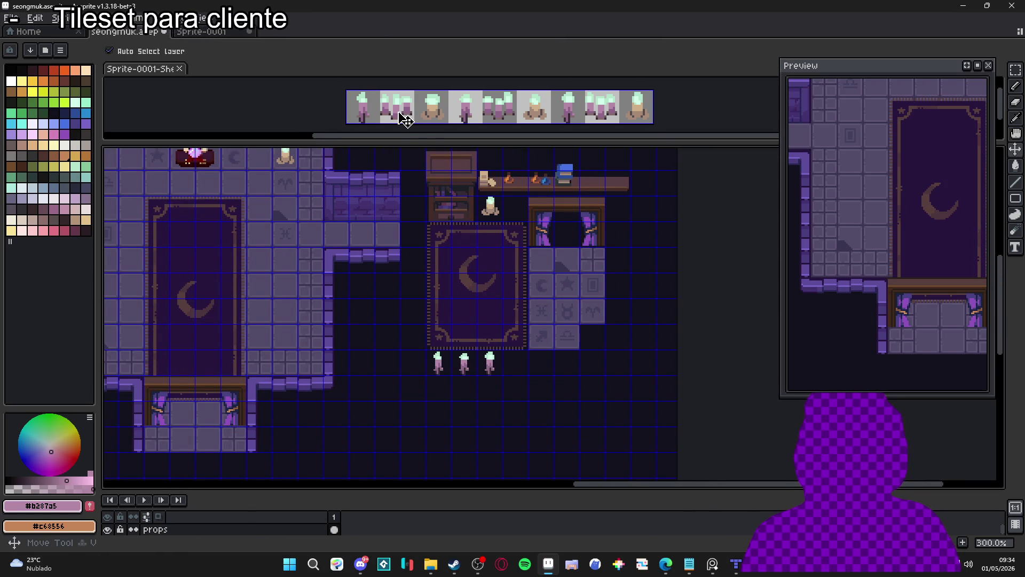
Copy the triple-candle frame from the sheet and place it beside the single candles.
click(398, 112)
drag(398, 112, 415, 123)
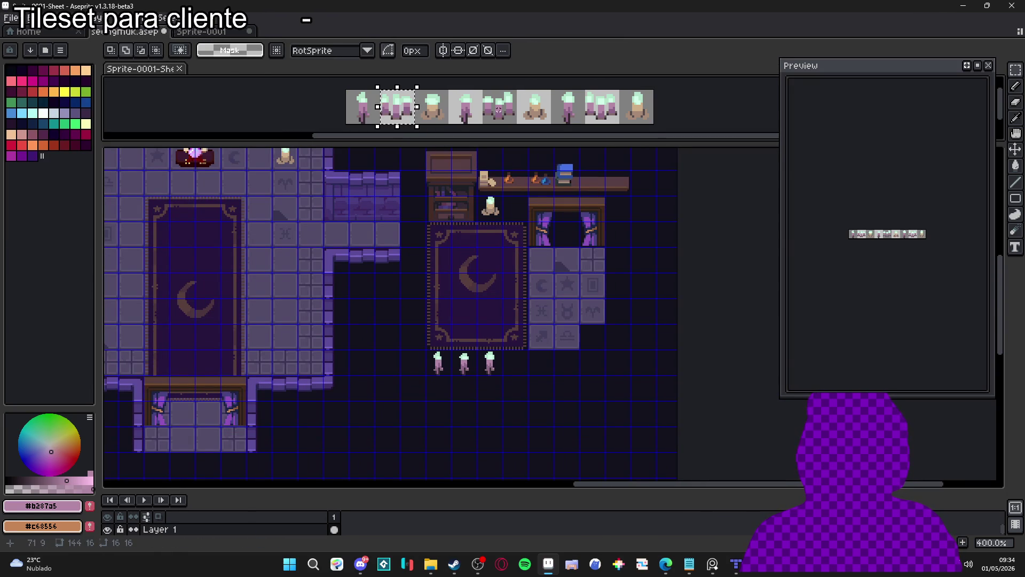
key(v)
scroll(490, 377, up, 3)
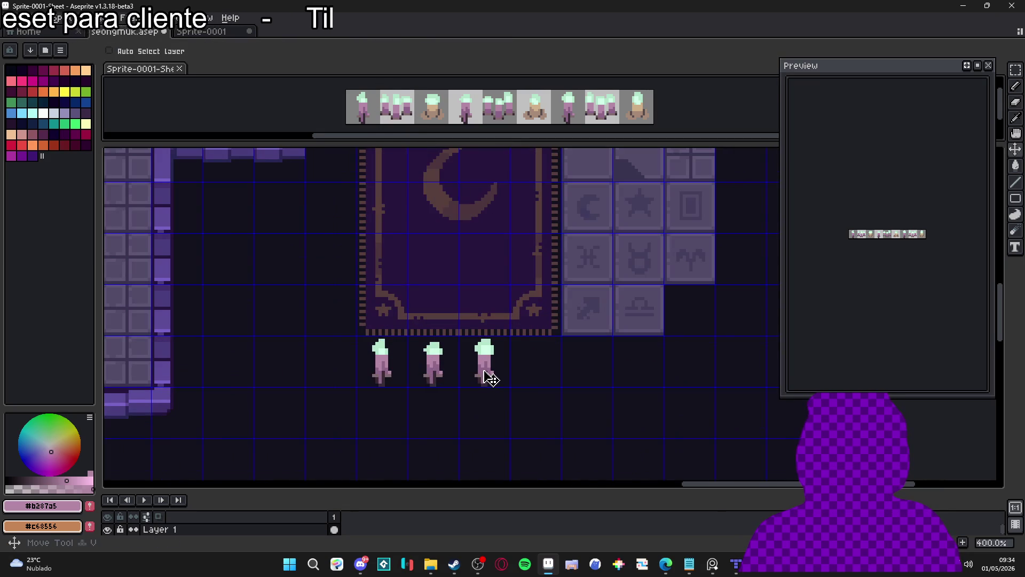
click(490, 376)
key(ctrl+v)
mouse_move(557, 327)
mouse_down()
mouse_move(486, 395)
mouse_move(503, 373)
mouse_up()
scroll(498, 383, up, 4)
scroll(507, 367, down, 6)
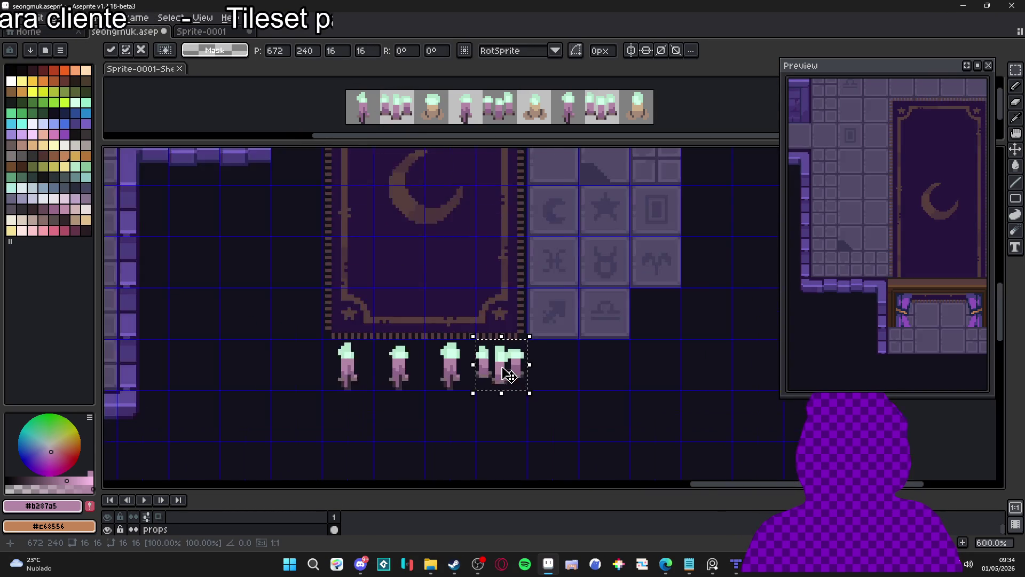
key(Return)
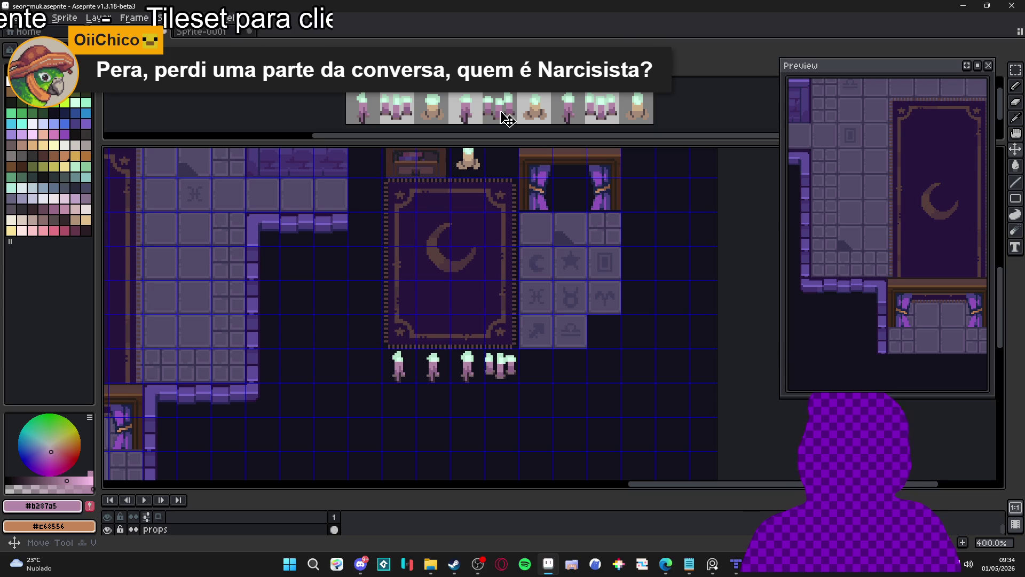
Move the selected candles next to the others and deselect them.
click(507, 119)
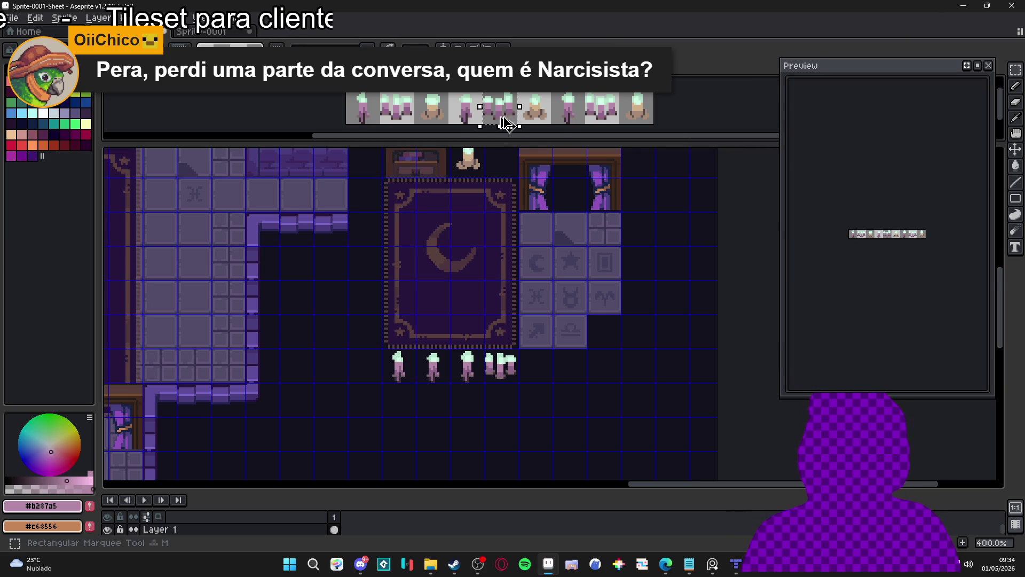
key(ctrl+Tab)
scroll(505, 373, up, 4)
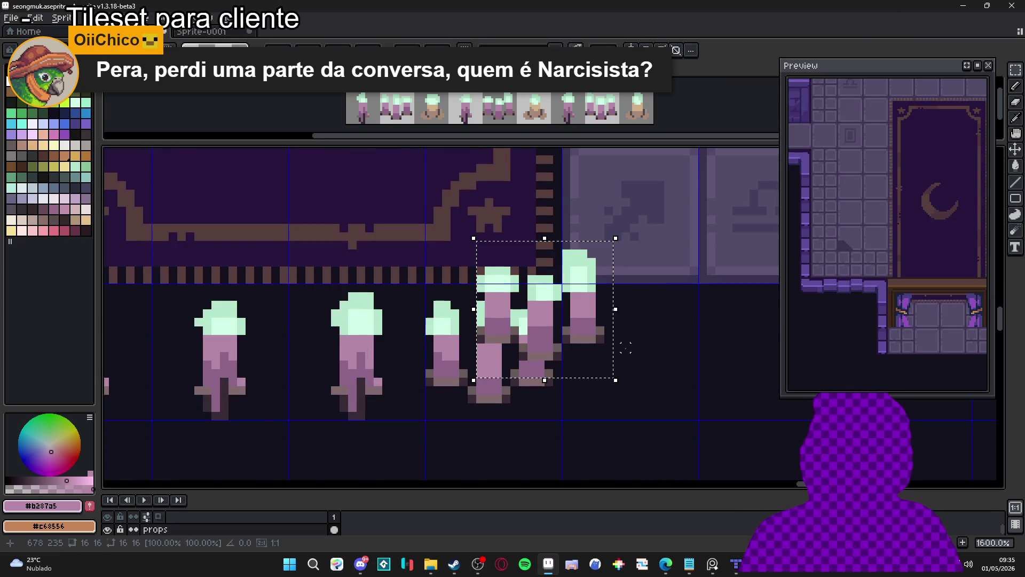
drag(535, 331, 623, 369)
scroll(623, 368, down, 3)
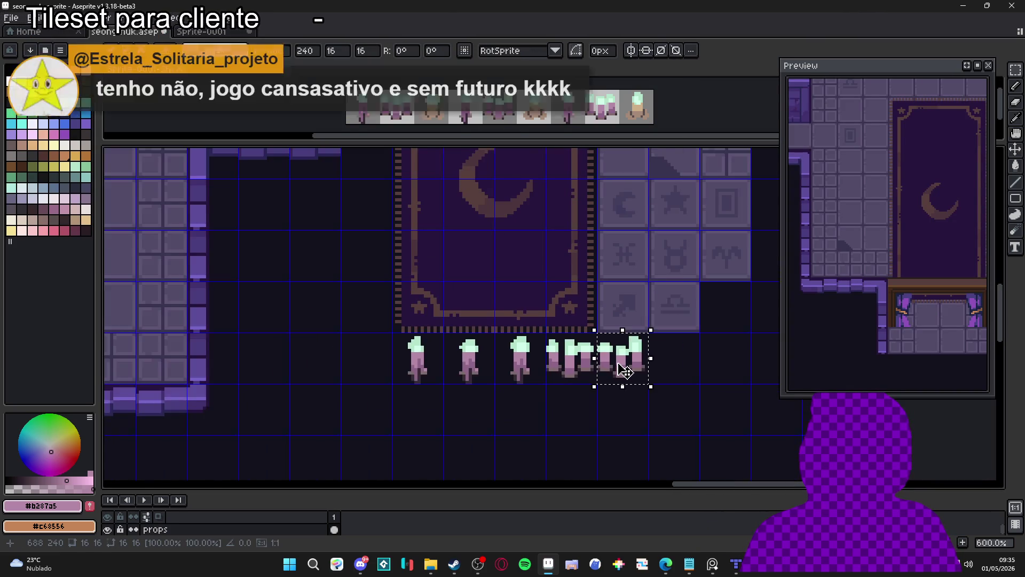
key(ctrl+d)
scroll(606, 117, up, 1)
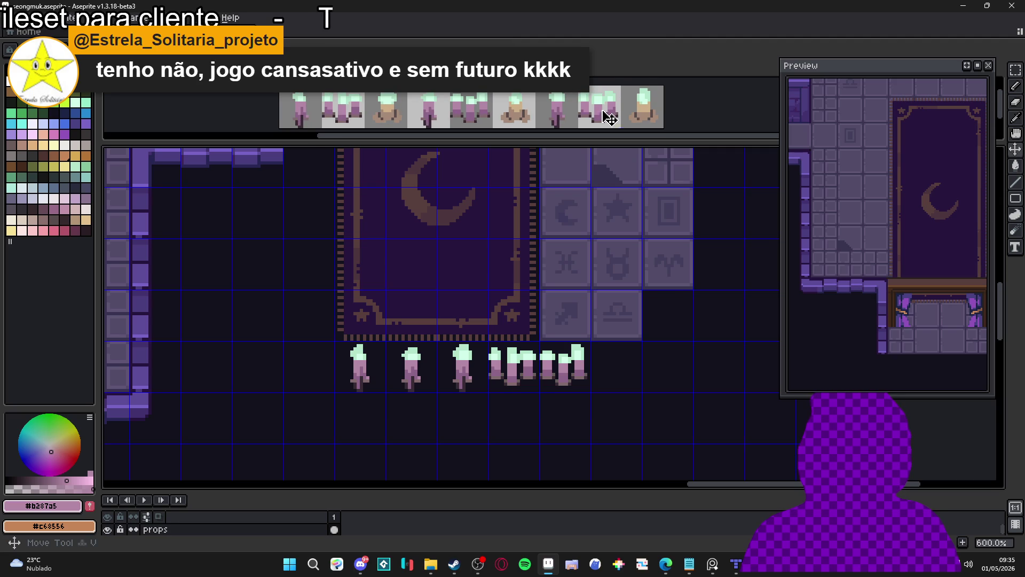
Paste another candle group to the right of the existing clusters.
click(606, 117)
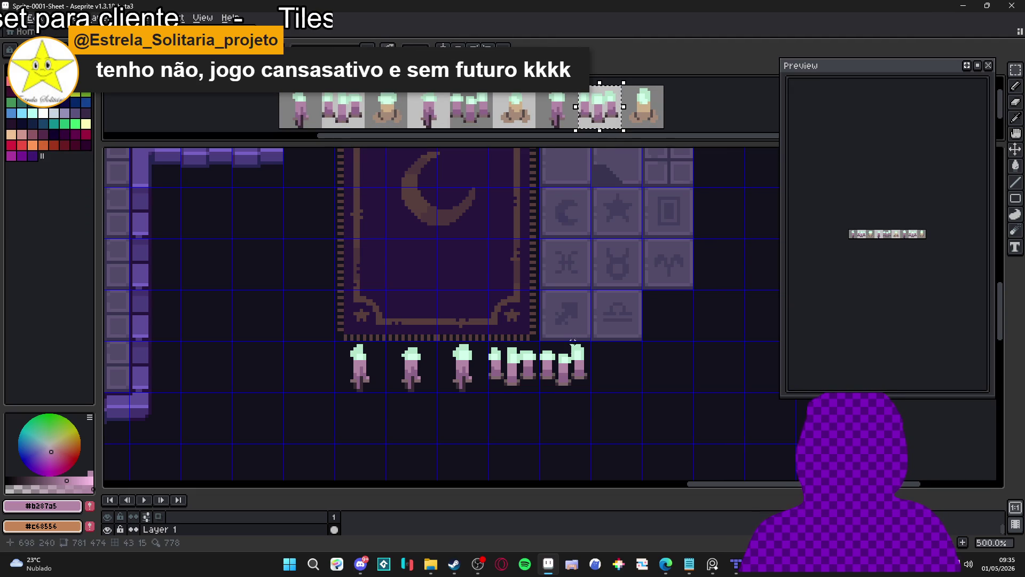
scroll(577, 370, up, 1)
scroll(577, 370, up, 4)
key(ctrl+v)
drag(554, 307, 669, 353)
scroll(668, 352, down, 3)
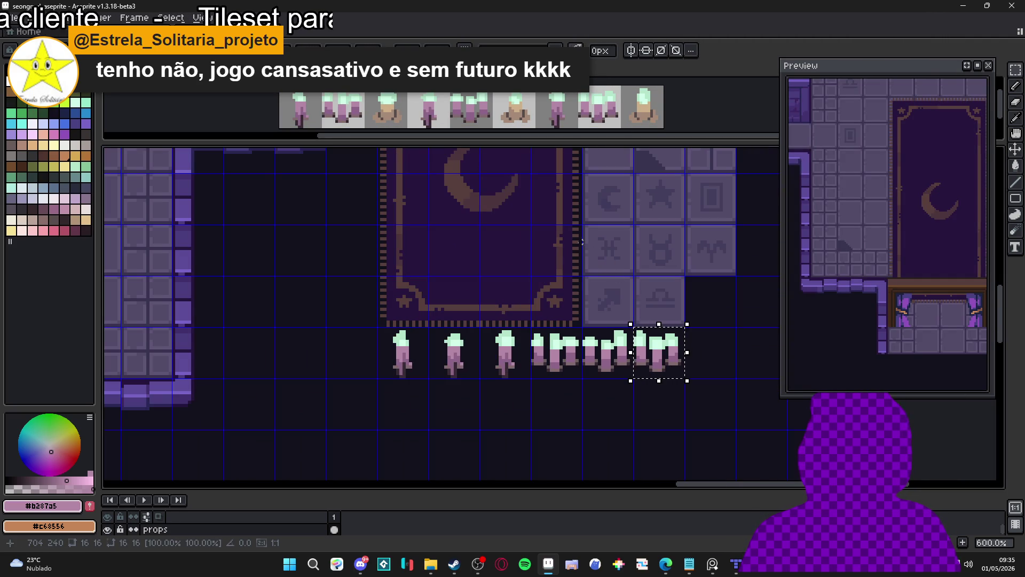
click(551, 222)
scroll(522, 336, down, 2)
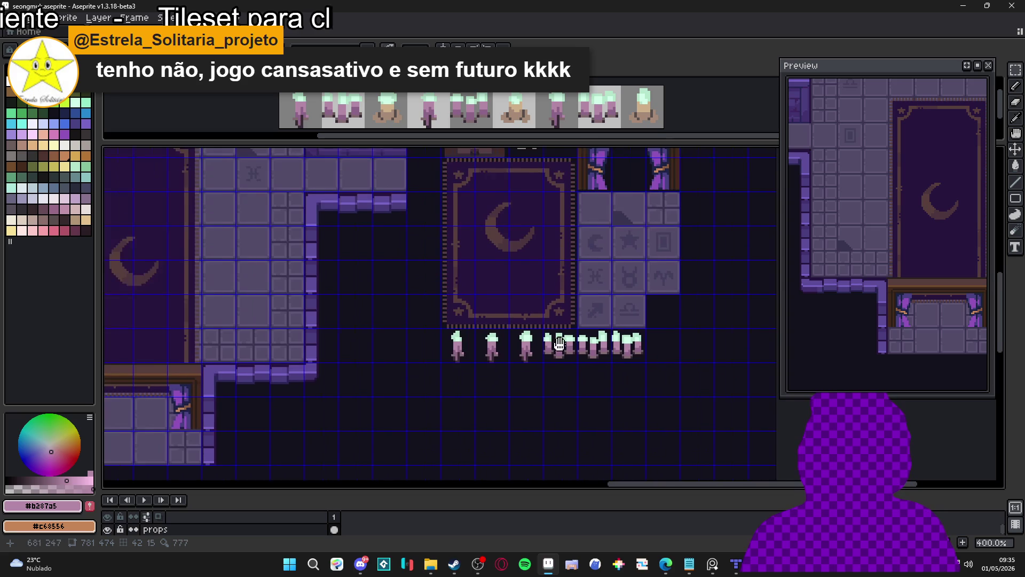
Shift the row of candle clusters down and left under the single candles, then show the grid.
drag(498, 313, 603, 349)
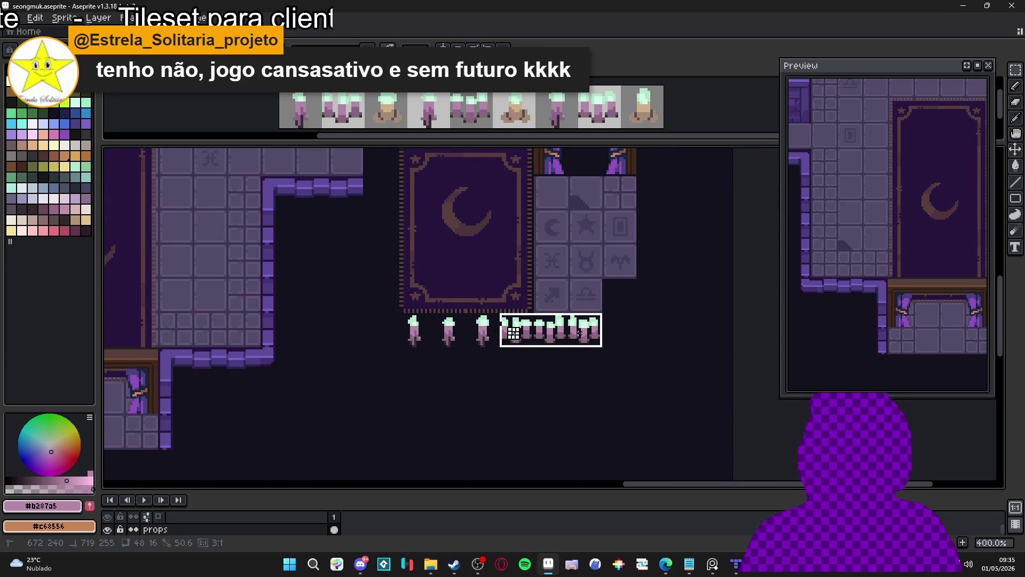
key(shift+Down)
key(shift+Down)
key(shift+Left)
key(shift+Left)
key(shift+Left)
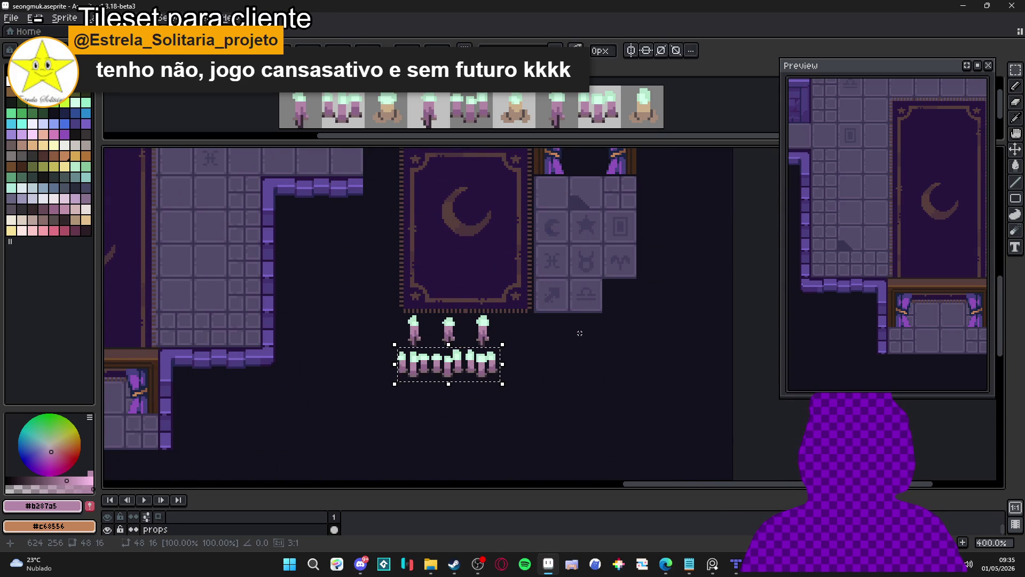
click(531, 353)
scroll(531, 352, down, 1)
key(ctrl+apostrophe)
key(ctrl+apostrophe)
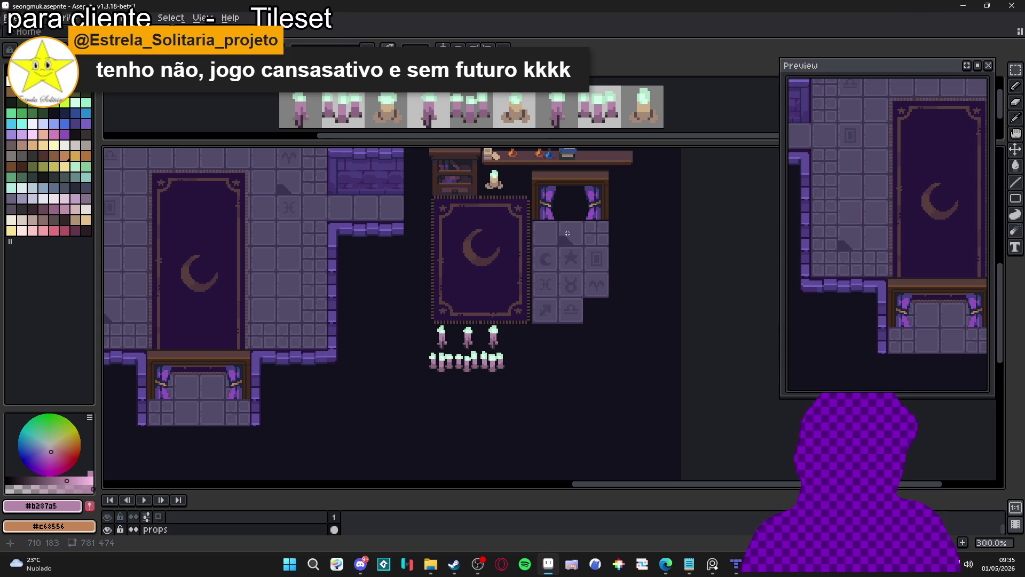
click(394, 119)
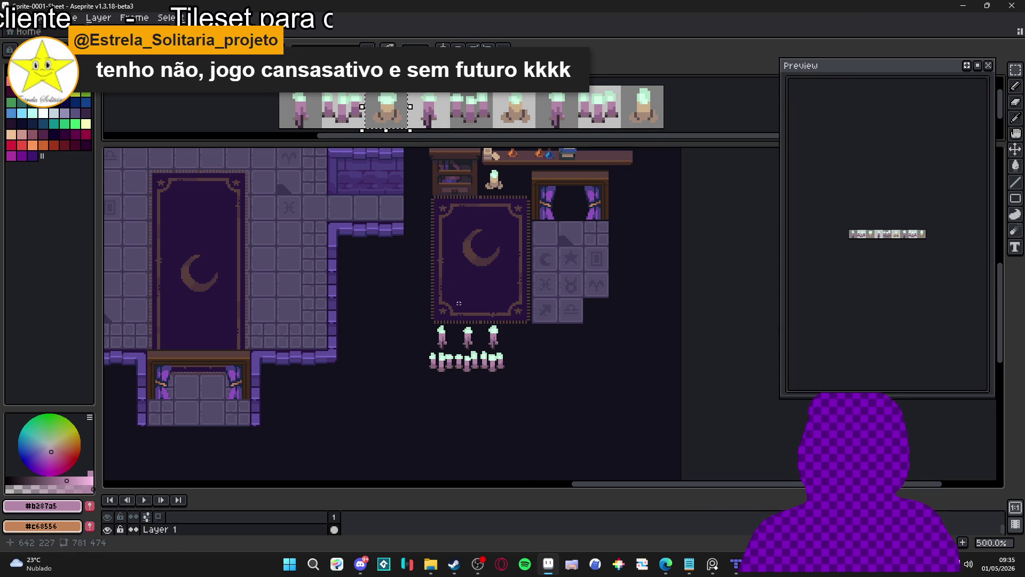
Paste the first holder candle and align it to the right of the tall candles.
click(469, 374)
key(ctrl+v)
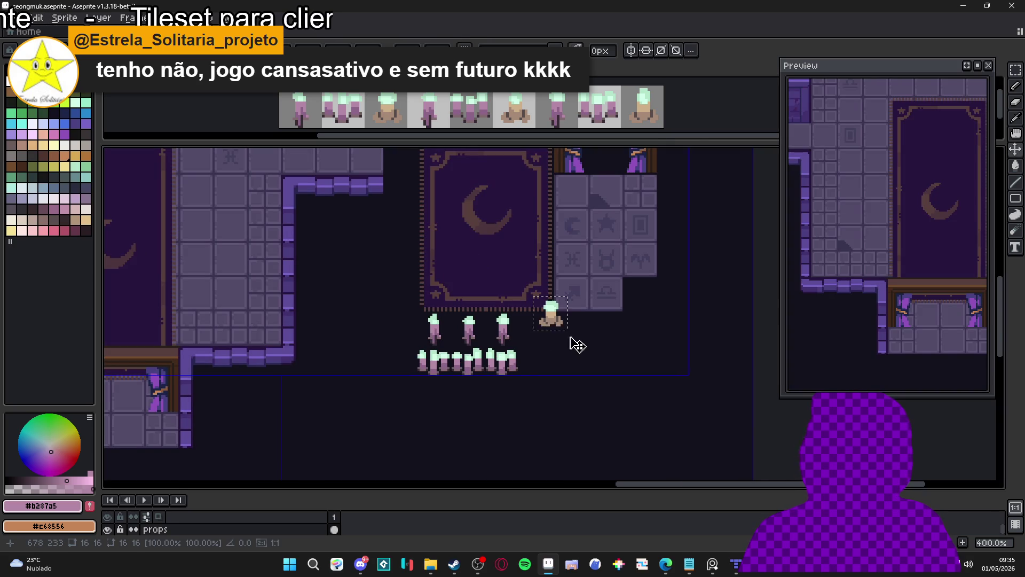
scroll(555, 331, up, 1)
mouse_move(555, 333)
mouse_down()
mouse_move(531, 324)
mouse_move(540, 330)
mouse_up()
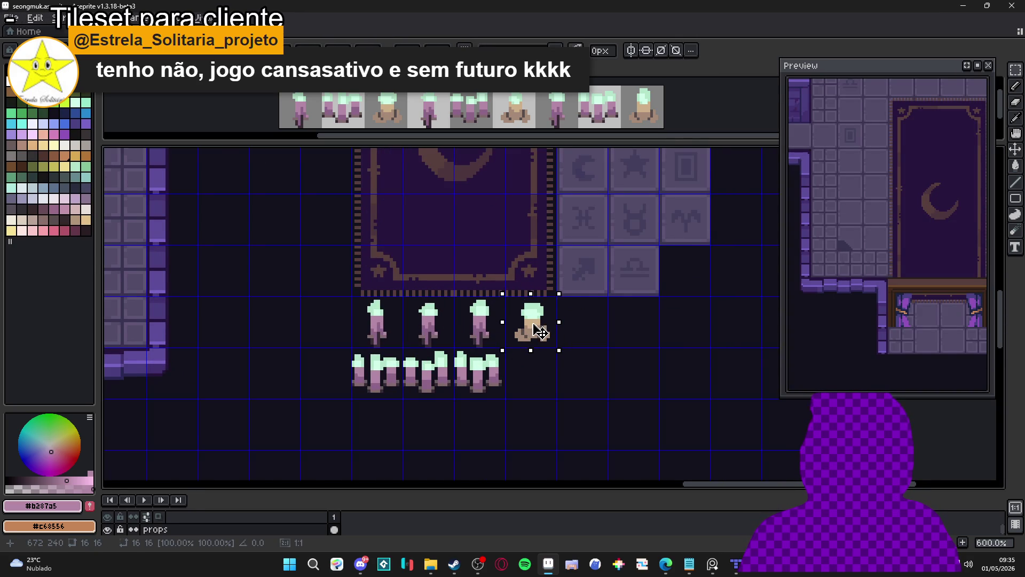
key(Return)
scroll(534, 326, down, 1)
Take the holder candle tile from the sheet and place a second copy beside the first.
click(521, 117)
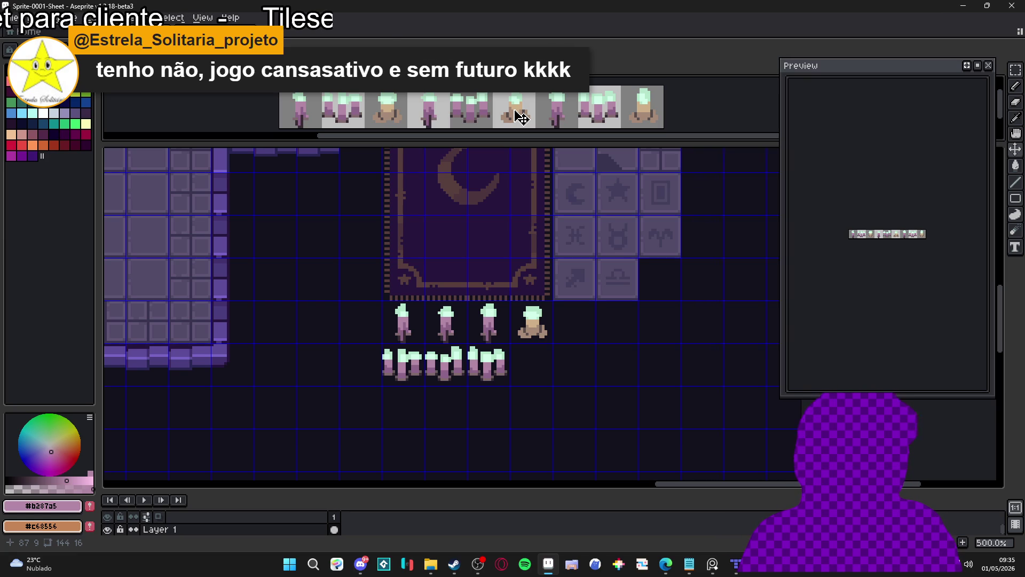
click(521, 116)
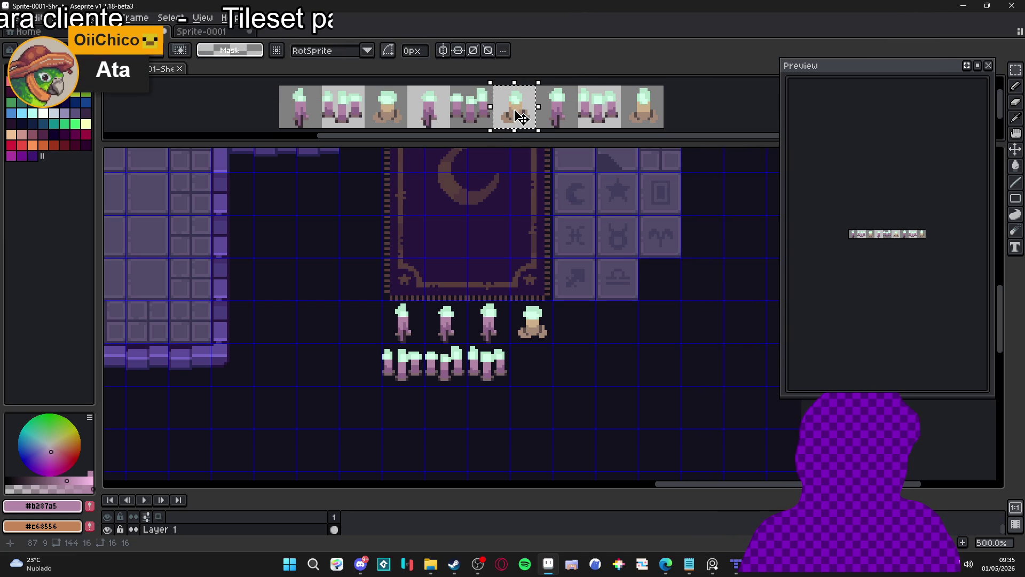
scroll(521, 341, up, 3)
click(521, 341)
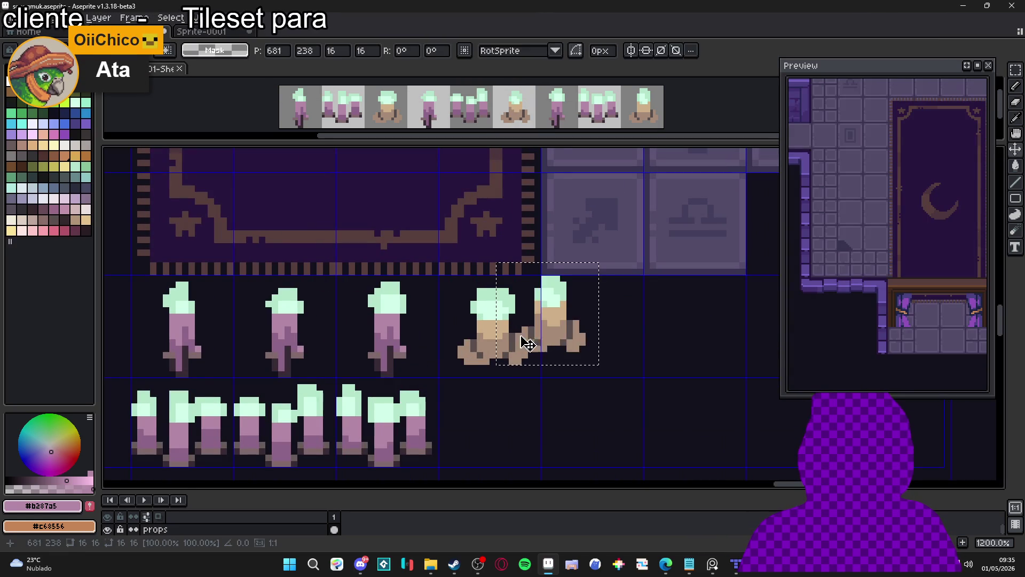
key(ctrl+v)
scroll(582, 339, up, 1)
mouse_move(582, 339)
mouse_down()
mouse_move(618, 360)
mouse_move(629, 343)
mouse_up()
key(Return)
scroll(624, 334, down, 3)
Copy the holder candle again and place the third one beside the other two.
click(642, 107)
click(643, 107)
key(ctrl+c)
click(620, 348)
key(ctrl+v)
drag(556, 330, 681, 345)
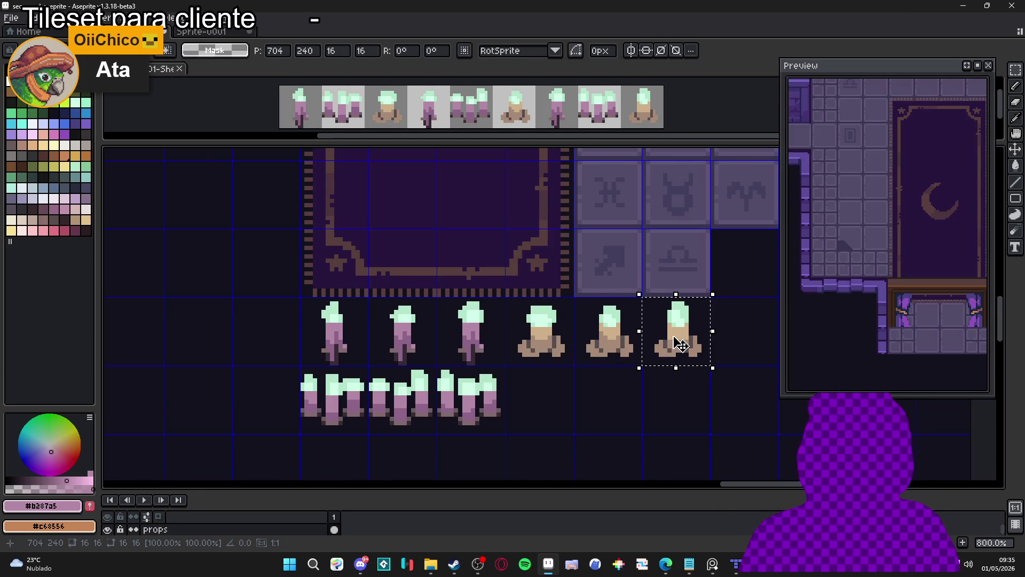
key(Return)
scroll(681, 344, down, 2)
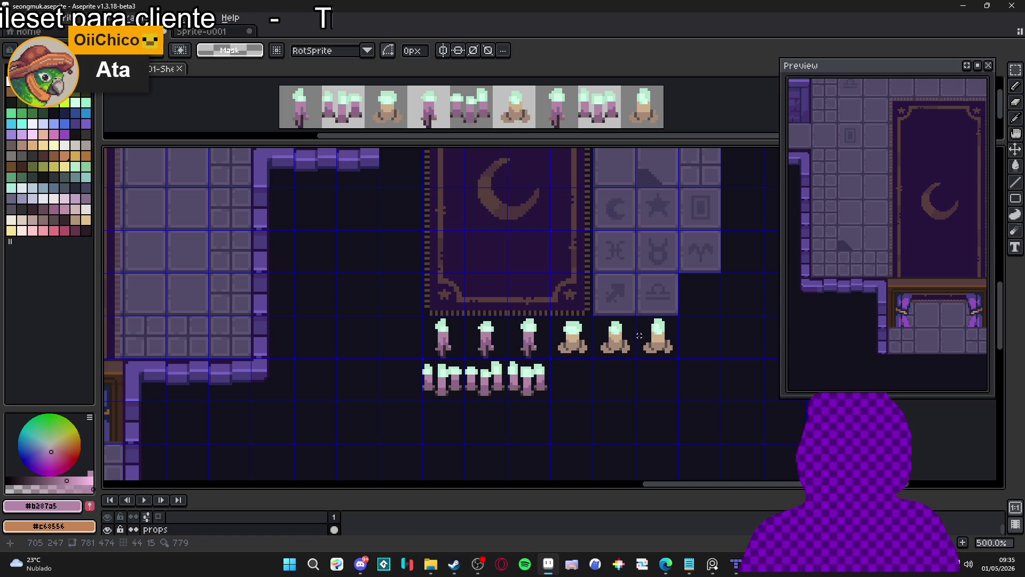
scroll(619, 332, right, 1)
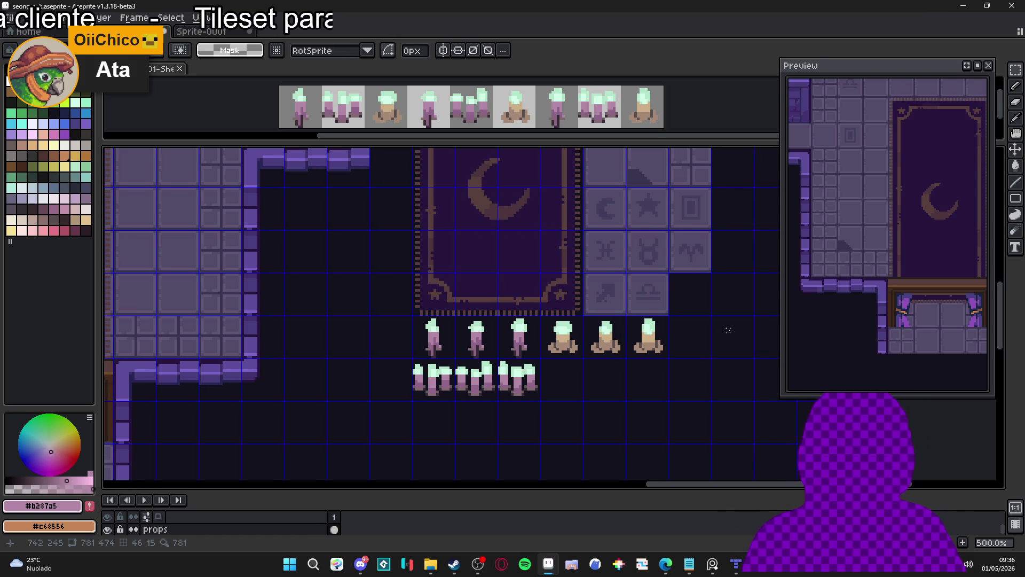
scroll(613, 315, down, 2)
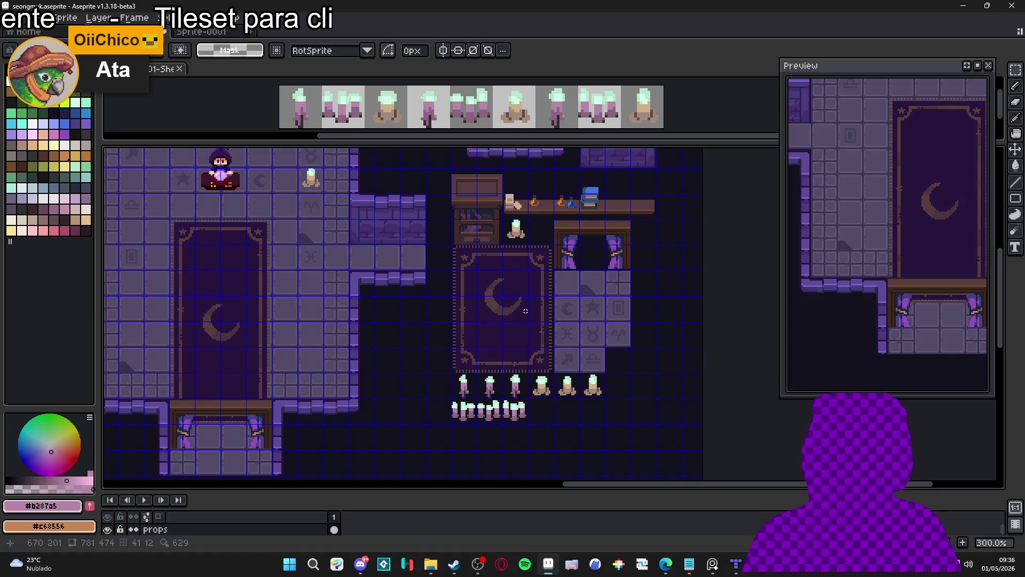
scroll(544, 303, up, 1)
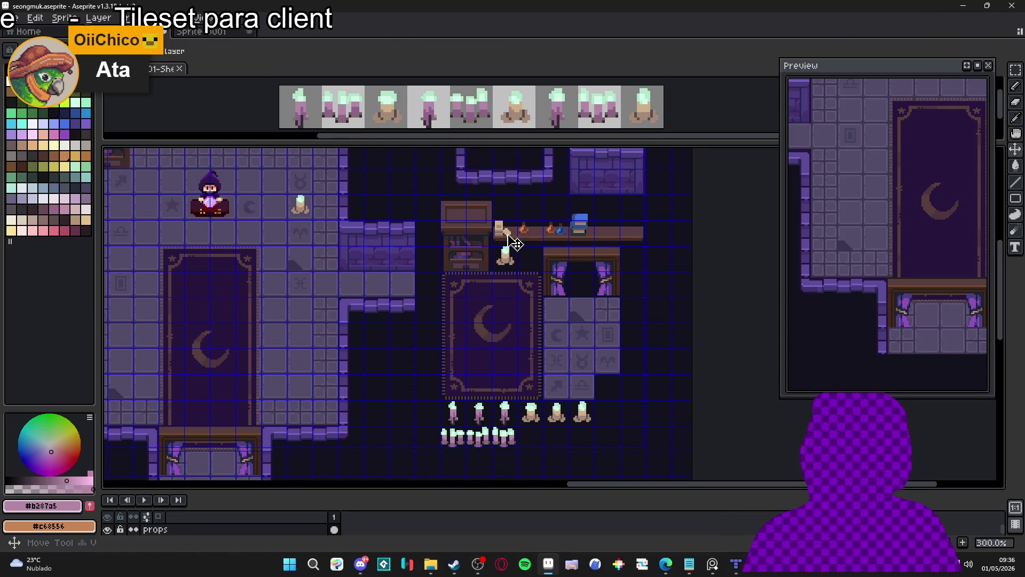
mouse_move(506, 235)
mouse_down()
mouse_move(622, 231)
mouse_move(625, 209)
mouse_move(629, 228)
mouse_up()
click(630, 227)
scroll(630, 227, down, 1)
scroll(630, 227, up, 1)
scroll(587, 321, down, 1)
scroll(522, 377, up, 2)
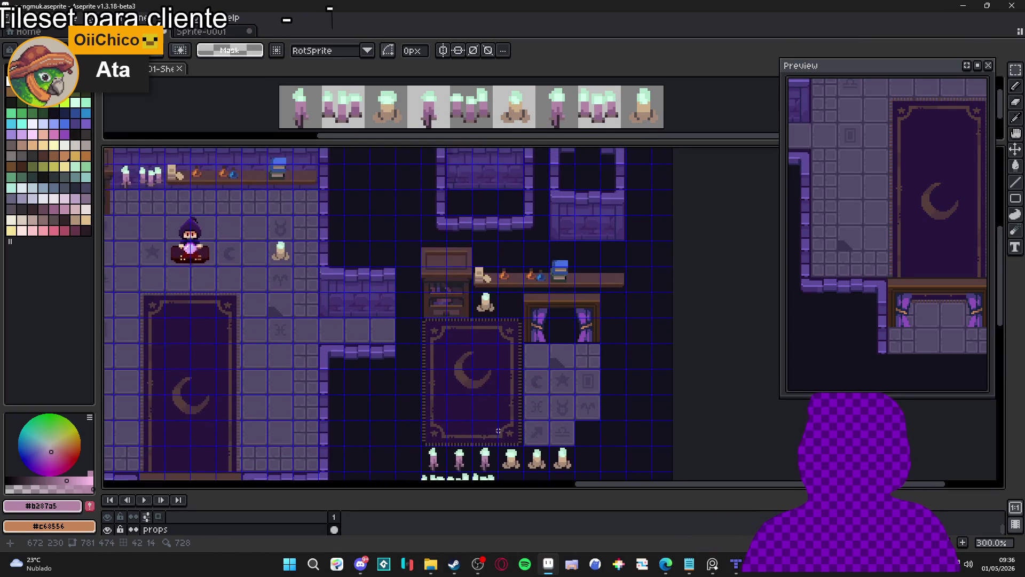
scroll(508, 358, down, 1)
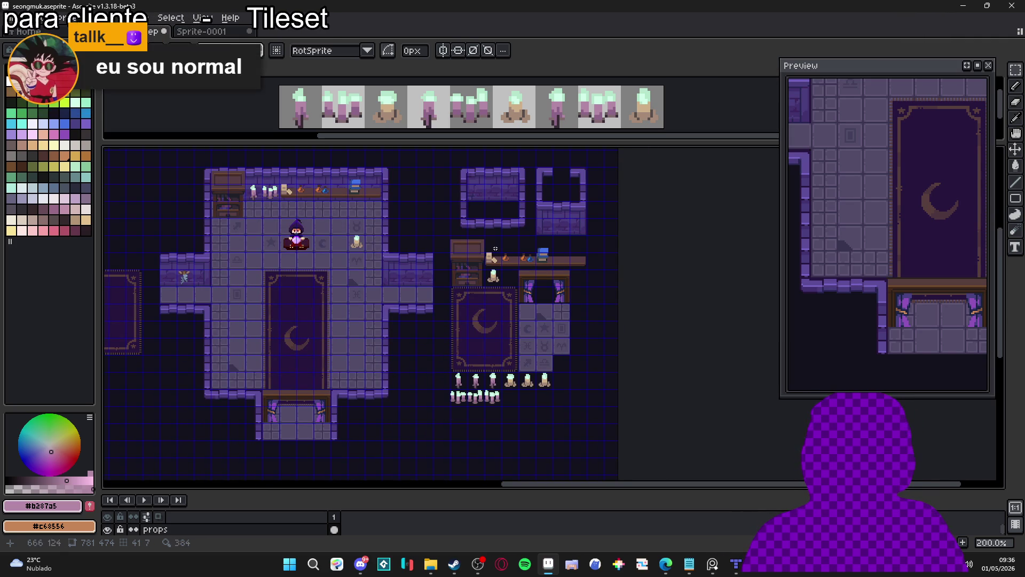
ctrl+click(469, 184)
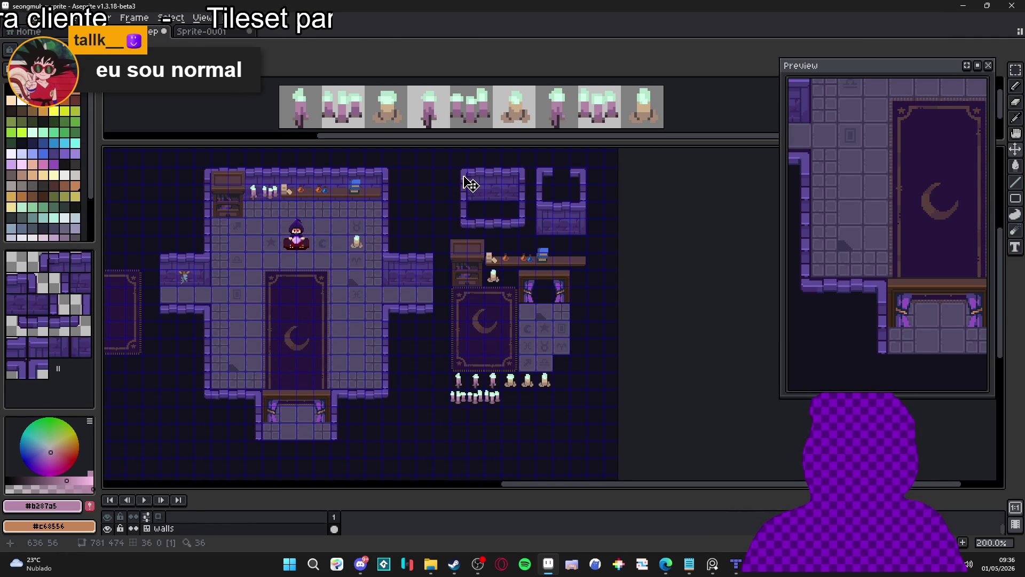
Switch to the Rectangular Marquee and save seongmuk.aseprite with Ctrl+S.
key(m)
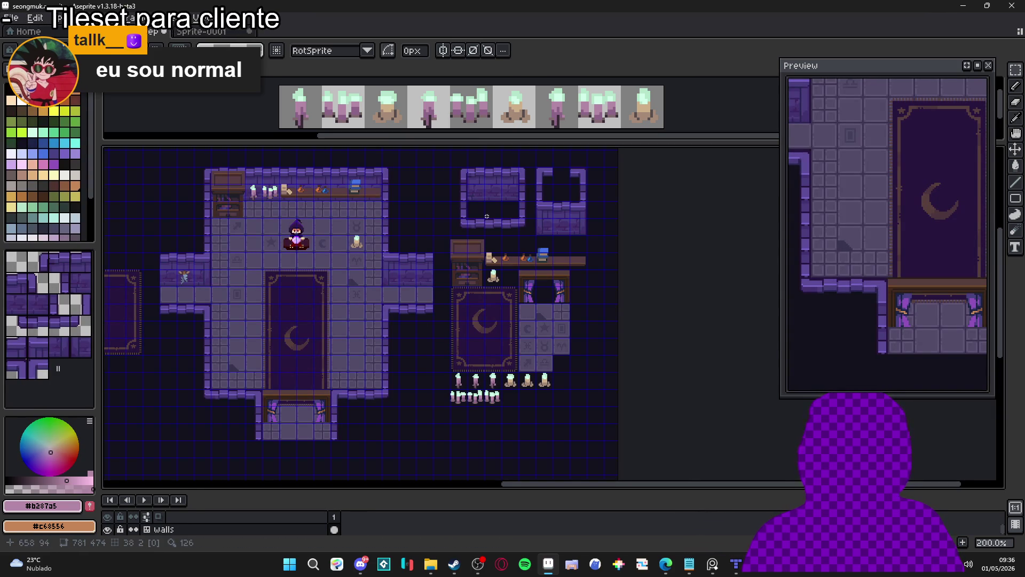
scroll(482, 278, up, 1)
scroll(491, 313, right, 2)
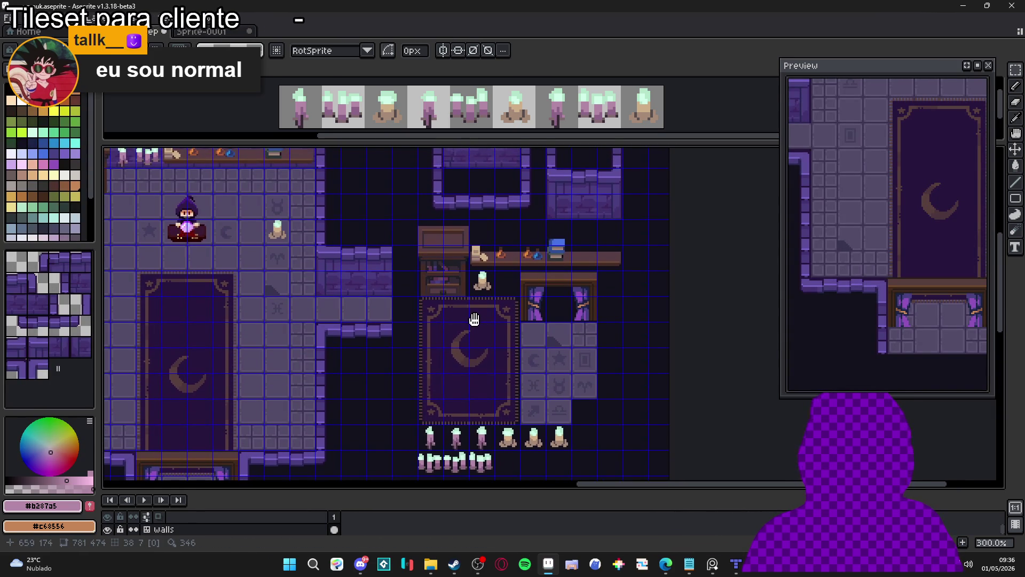
scroll(521, 298, down, 3)
scroll(489, 297, down, 1)
key(ctrl+s)
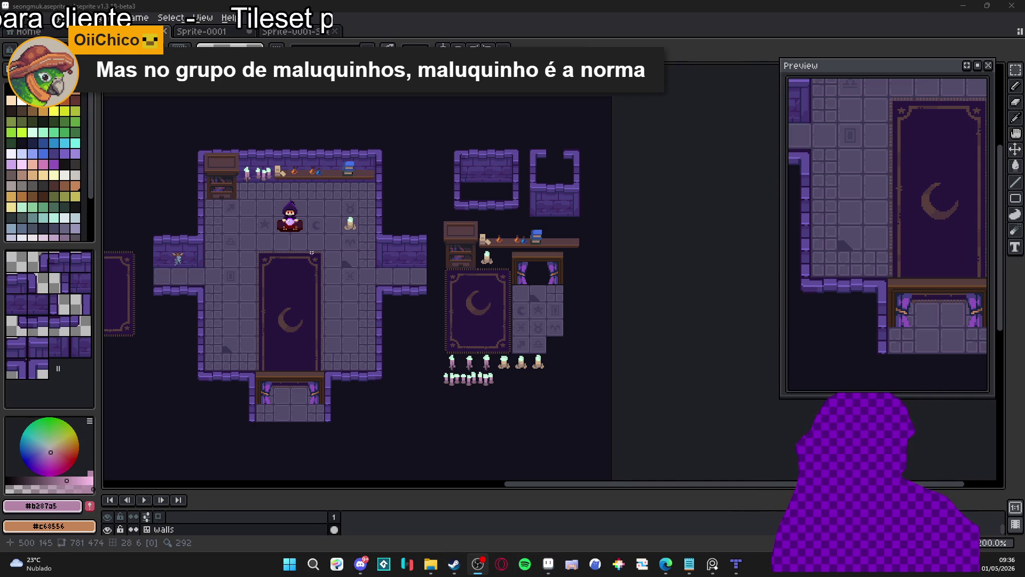
scroll(242, 282, up, 1)
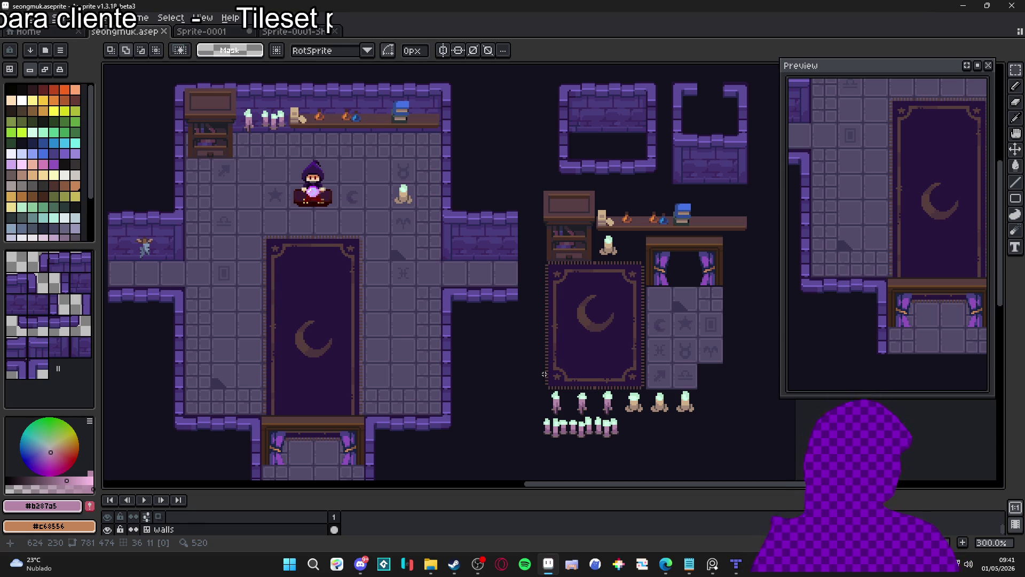
Switch from Aseprite over to the browser window.
click(666, 564)
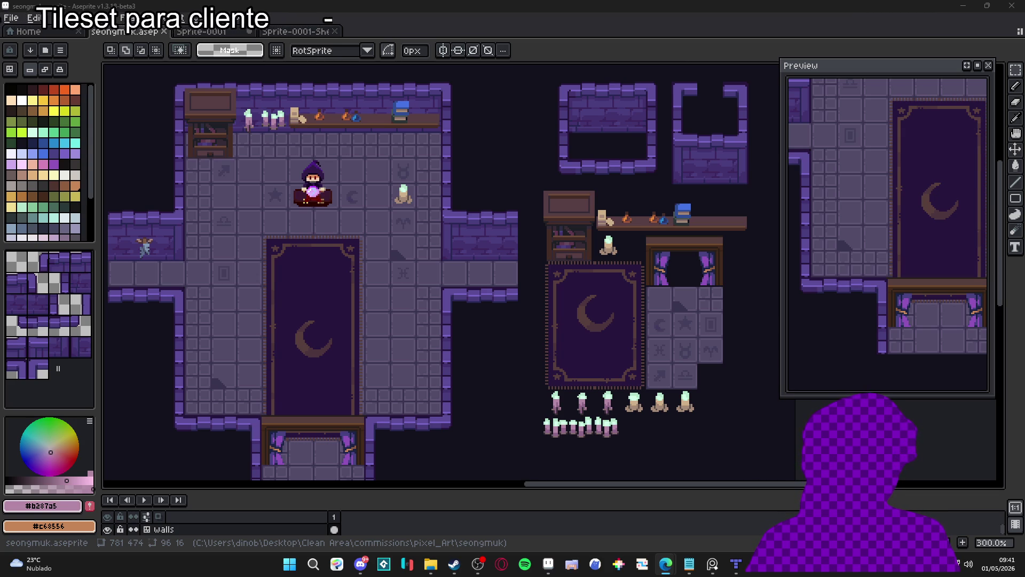
Make props the active layer and marquee the loose tiles and props on the right, then deselect.
mouse_move(588, 298)
mouse_down()
mouse_move(536, 268)
mouse_move(517, 314)
mouse_up()
key(ctrl+apostrophe)
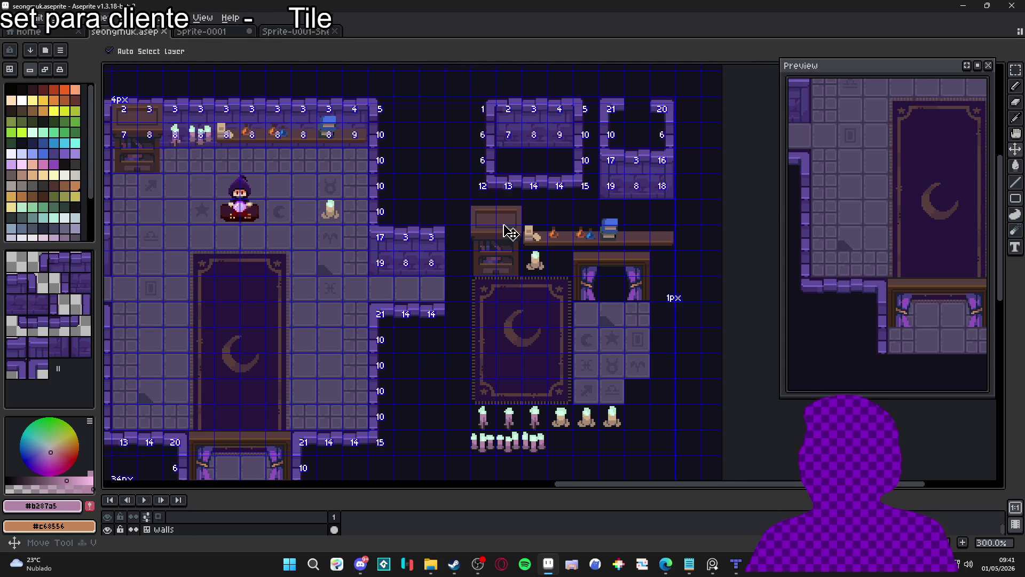
ctrl+click(510, 234)
key(m)
mouse_move(470, 96)
mouse_down()
mouse_move(652, 456)
mouse_move(677, 456)
mouse_up()
scroll(545, 266, down, 1)
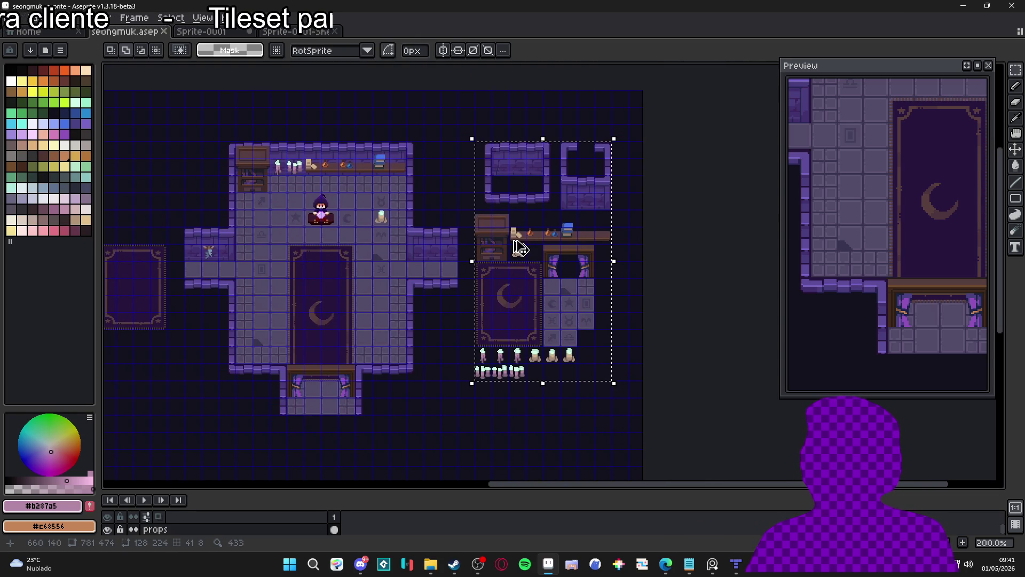
key(ctrl+d)
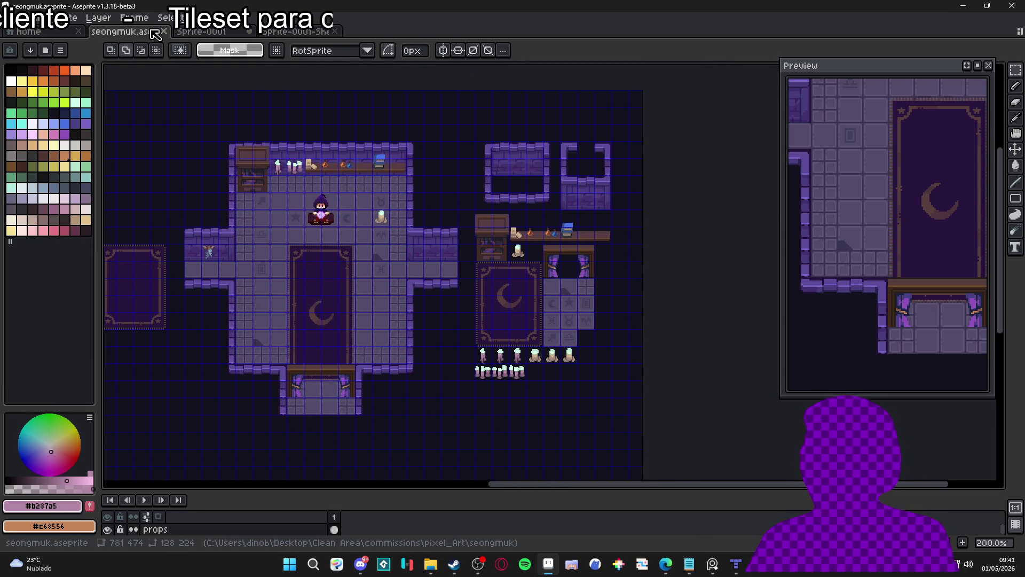
Create a new blank sprite, paste and undo, then return to seongmuk with all layers listed.
key(alt+f)
key(Return)
key(Return)
key(ctrl+v)
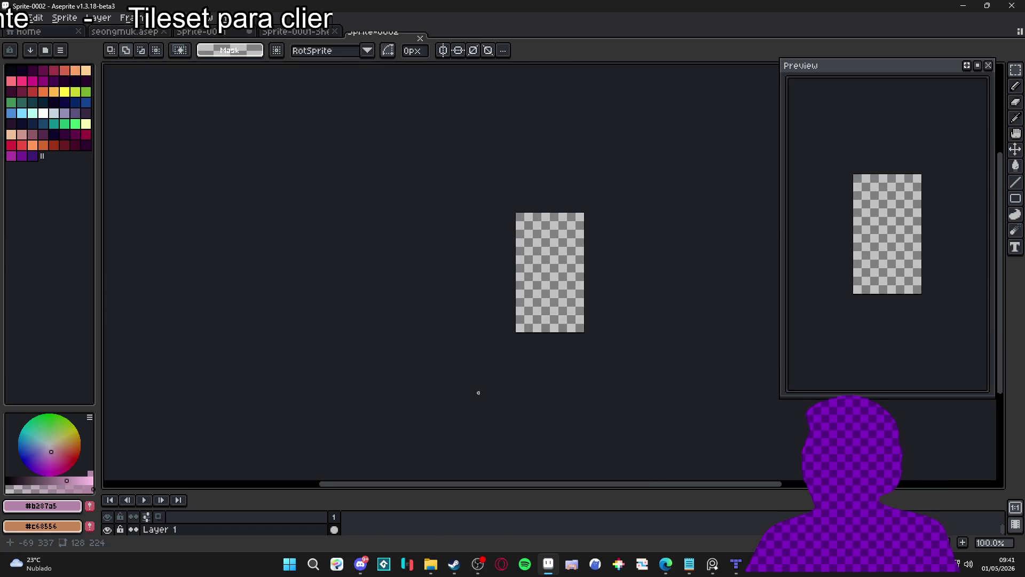
key(ctrl+z)
click(214, 32)
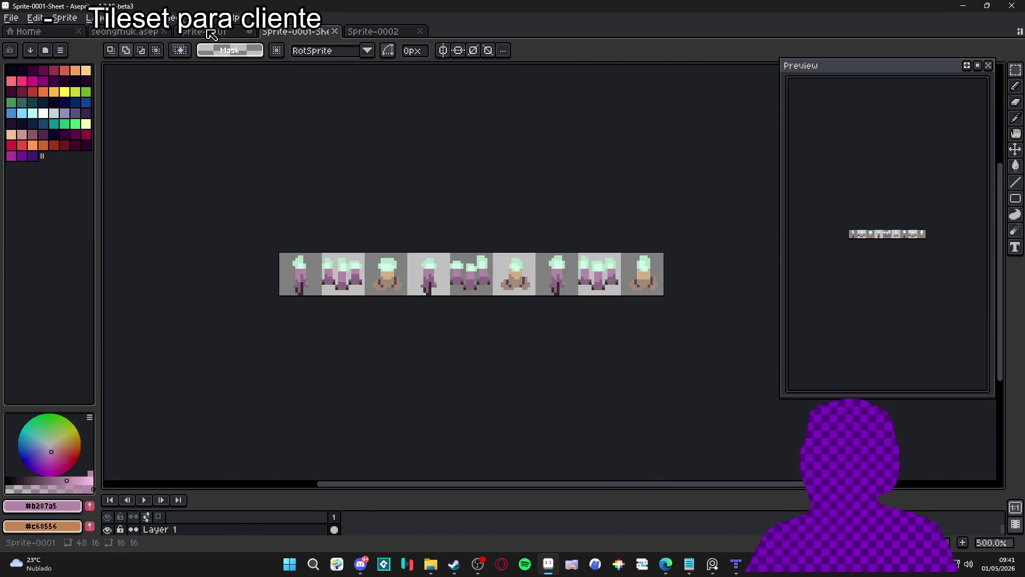
click(140, 34)
drag(249, 490, 255, 428)
scroll(407, 213, up, 2)
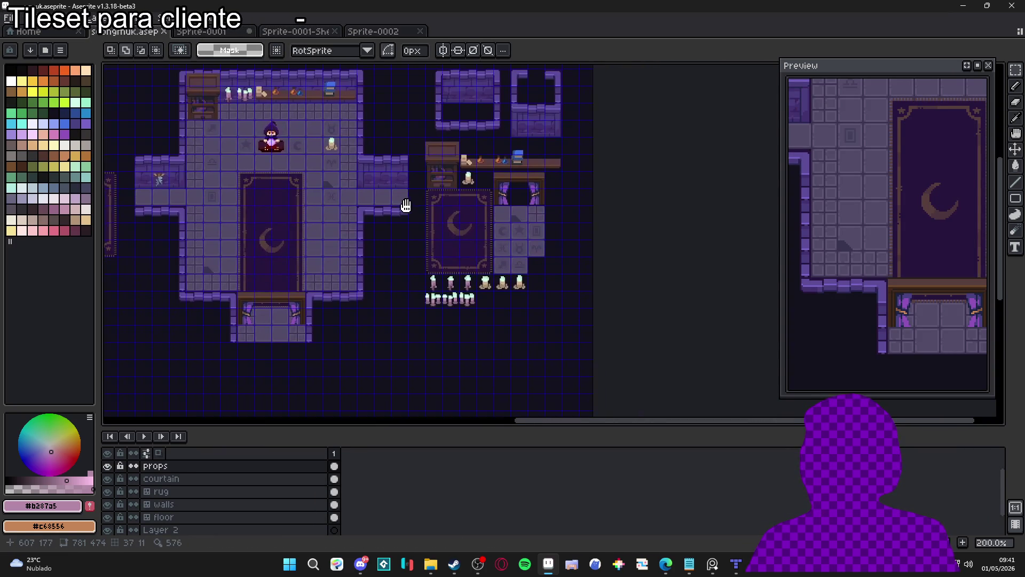
scroll(391, 213, down, 2)
key(ctrl+alt+c)
Pull the canvas's left and right edges in around the tile group to a 128 px width.
mouse_move(213, 243)
mouse_down()
mouse_move(549, 258)
mouse_move(526, 206)
mouse_move(477, 191)
mouse_up()
scroll(548, 258, up, 5)
scroll(476, 192, down, 3)
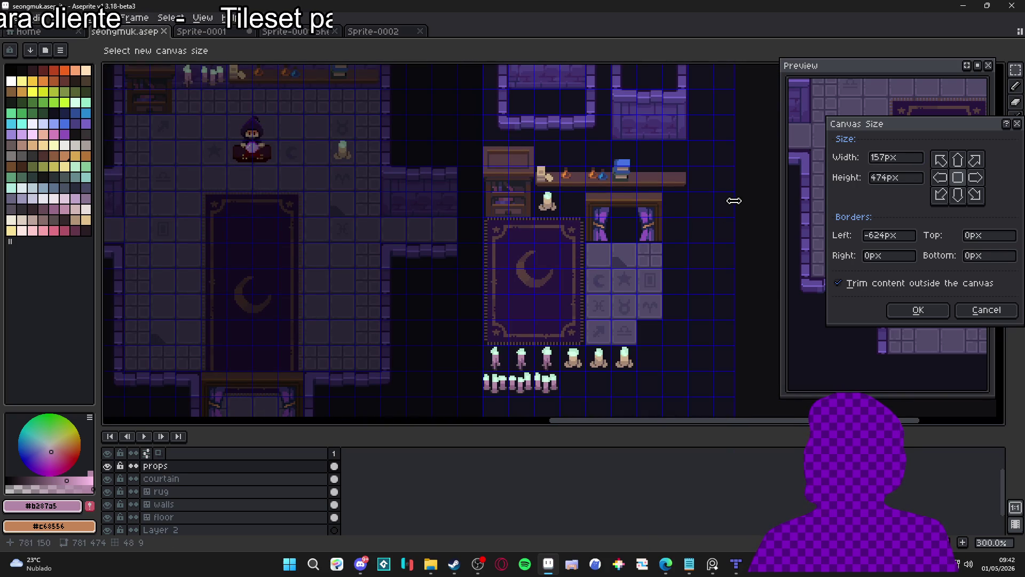
drag(735, 199, 687, 217)
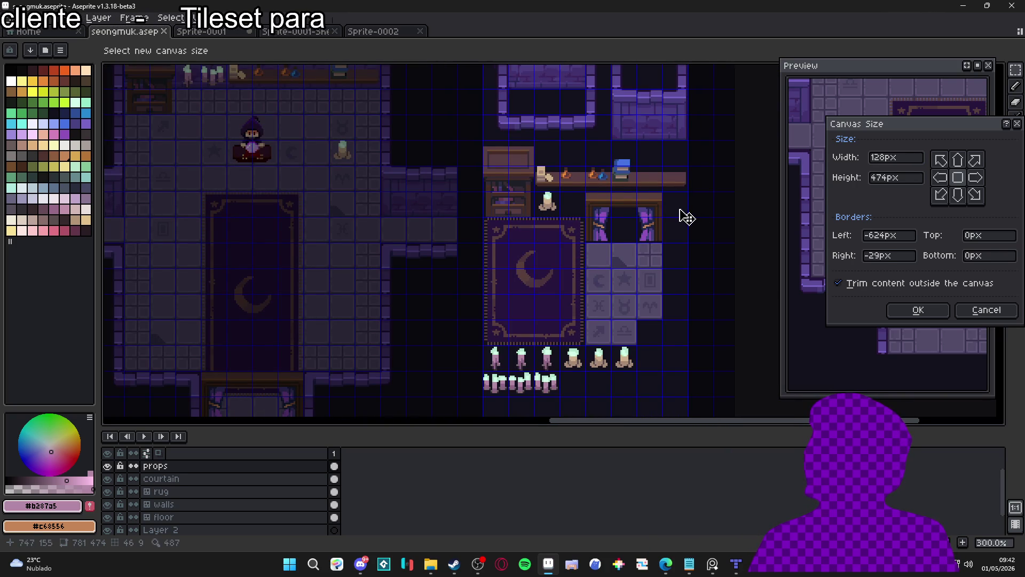
scroll(657, 146, down, 1)
scroll(629, 74, up, 1)
Bring the top and bottom edges in to a 224 px height and apply the 128×224 canvas.
drag(643, 80, 614, 181)
scroll(608, 240, down, 4)
scroll(608, 307, up, 2)
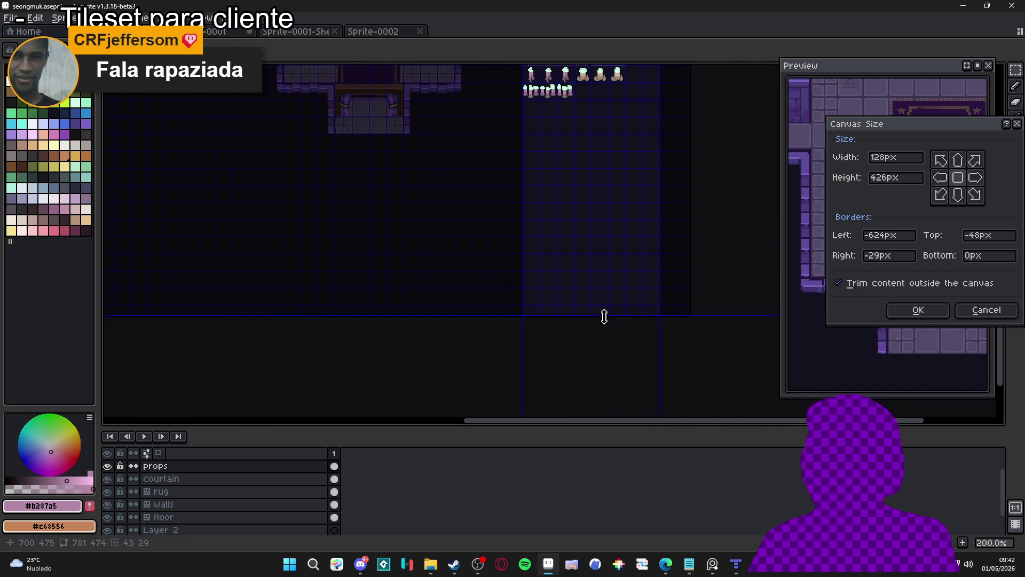
drag(604, 317, 588, 103)
scroll(593, 94, up, 7)
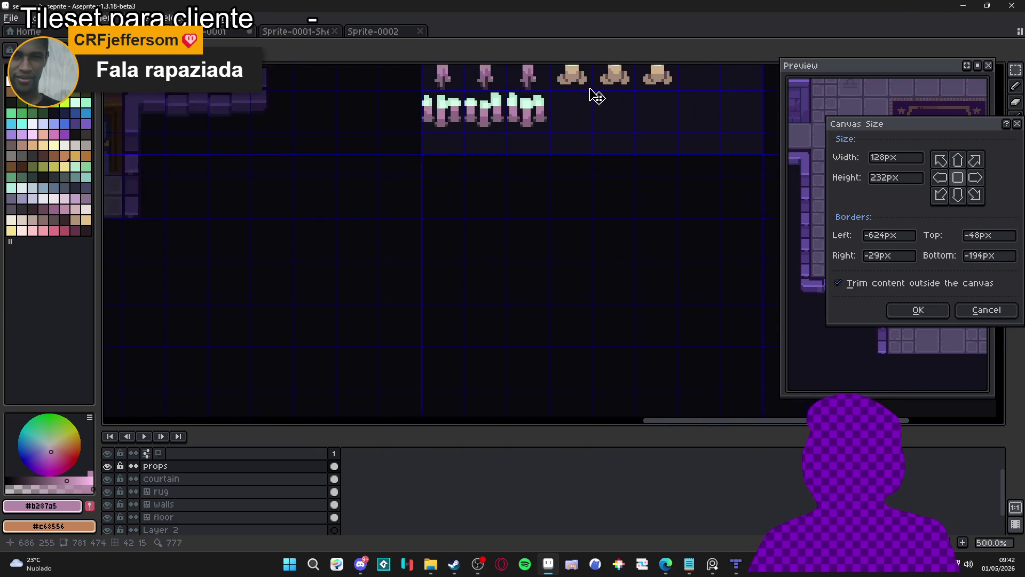
mouse_move(533, 208)
mouse_down()
mouse_move(503, 233)
mouse_move(527, 169)
mouse_up()
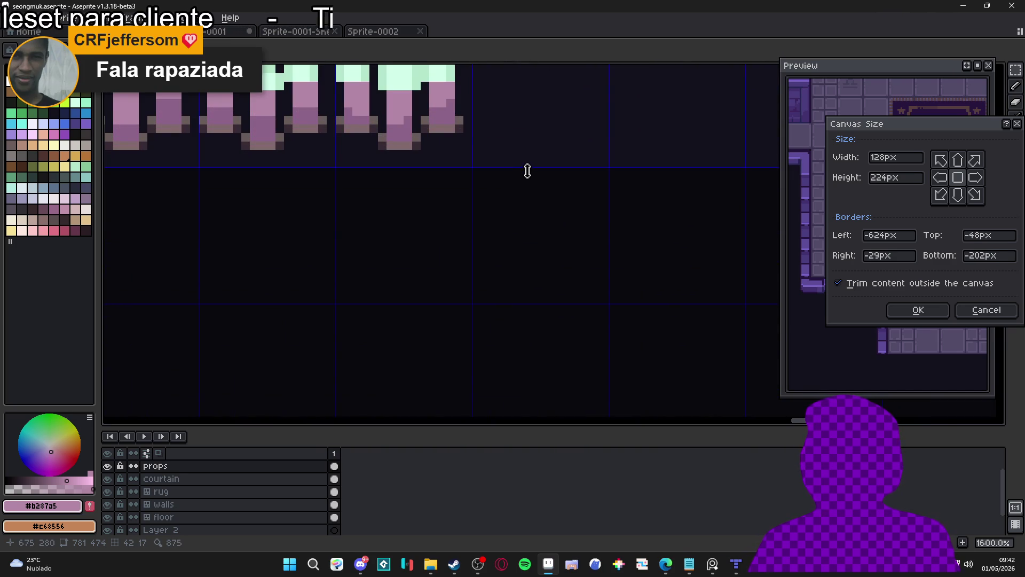
scroll(533, 198, down, 3)
scroll(532, 197, down, 4)
scroll(571, 210, up, 4)
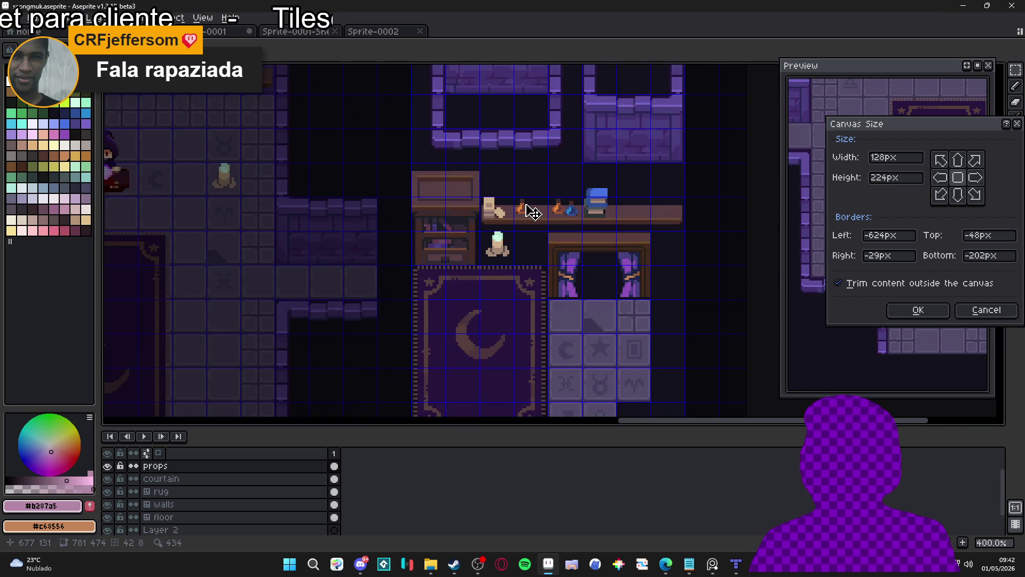
scroll(532, 211, down, 2)
click(902, 310)
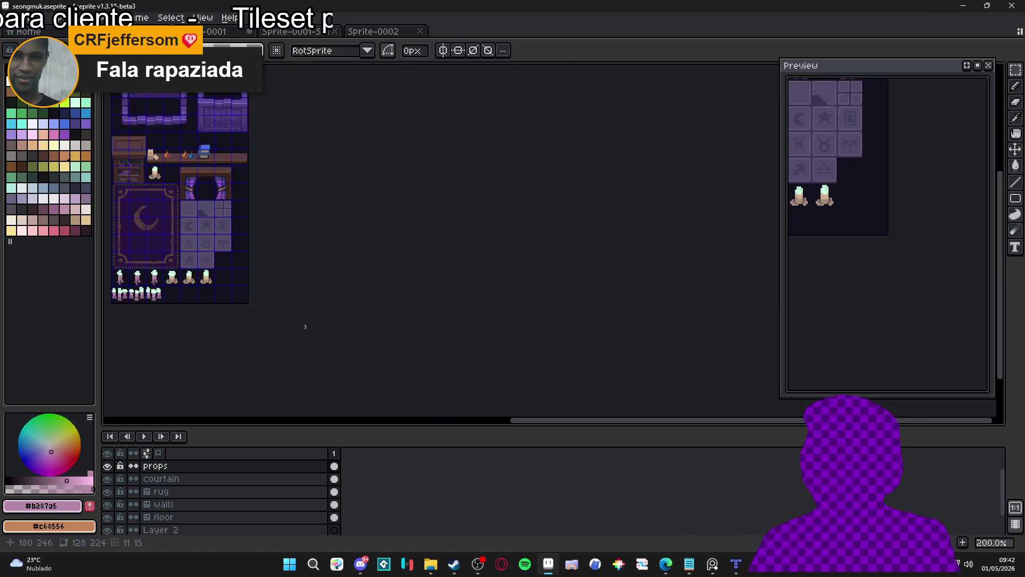
Hide the dark background Layer 1 and centre the cropped sprite.
click(240, 293)
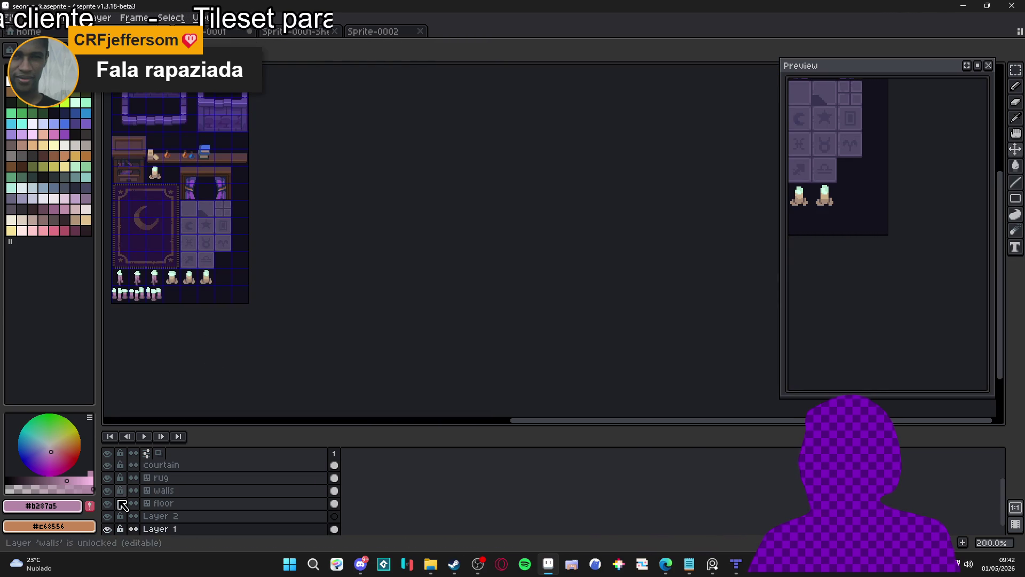
click(107, 529)
drag(248, 354, 478, 388)
Delete the small lamp under the shelf on the props layer.
scroll(409, 256, up, 1)
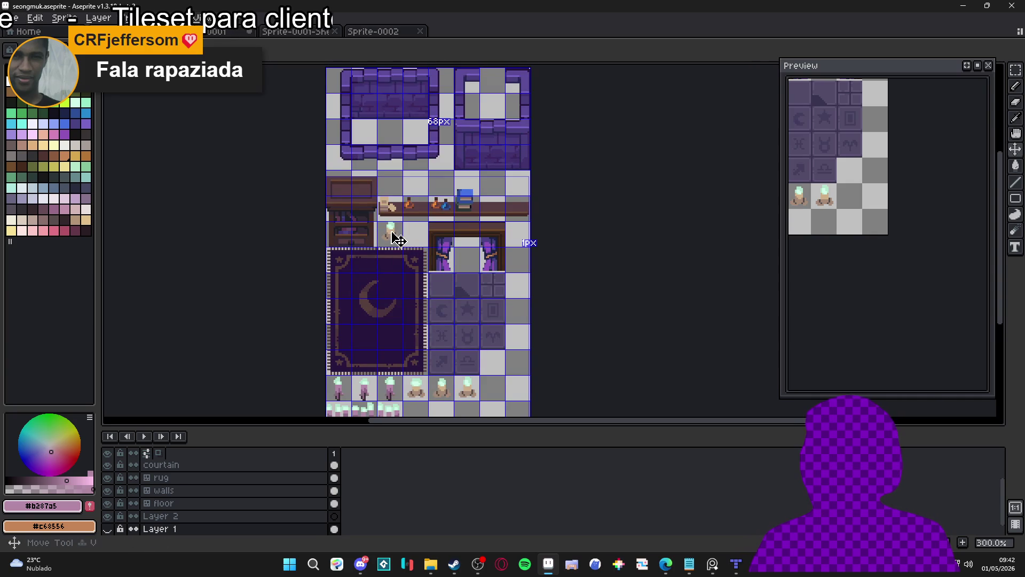
ctrl+click(395, 237)
click(397, 239)
key(Delete)
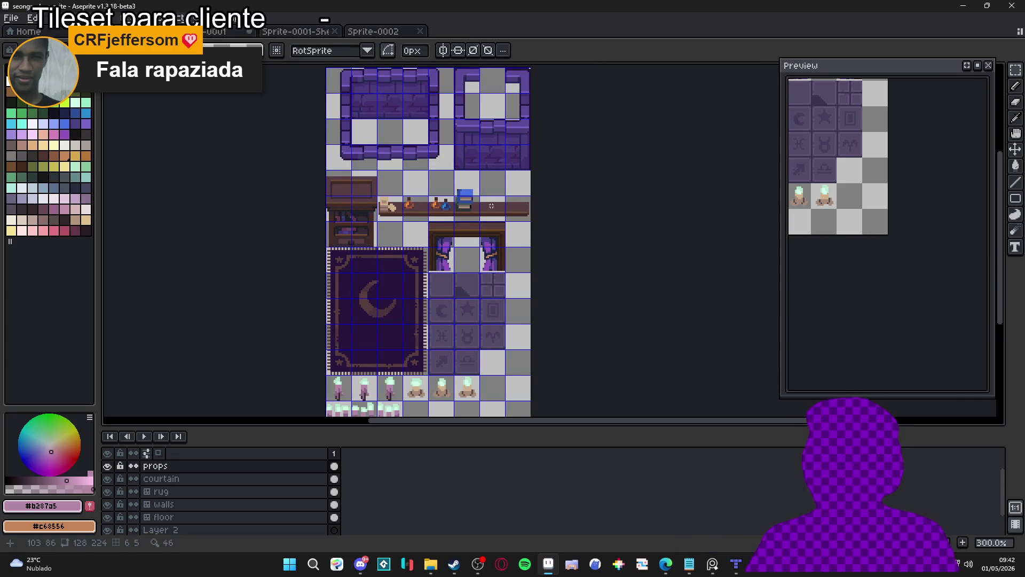
Marquee the orange potion on the shelf, then undo to clear the selection.
drag(491, 204, 520, 139)
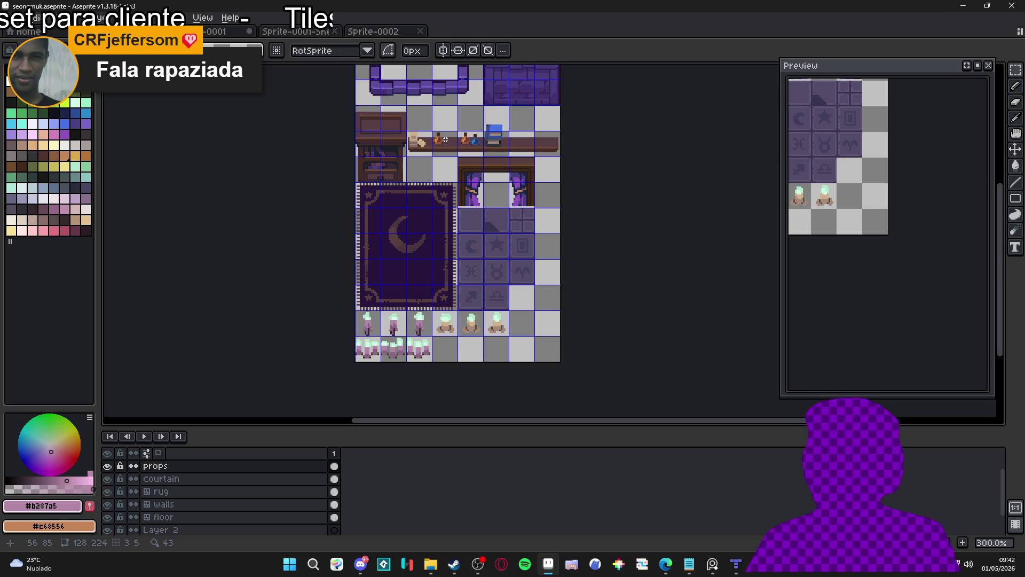
scroll(452, 139, up, 5)
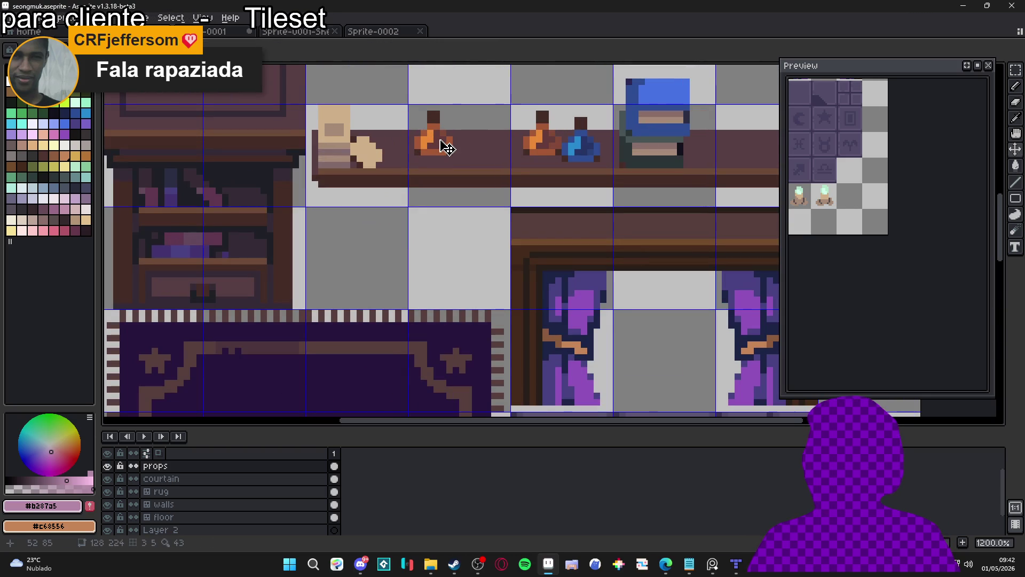
scroll(426, 132, up, 1)
mouse_move(414, 108)
mouse_down()
mouse_move(450, 173)
mouse_move(451, 286)
mouse_move(442, 179)
mouse_up()
key(ctrl+z)
scroll(438, 187, down, 6)
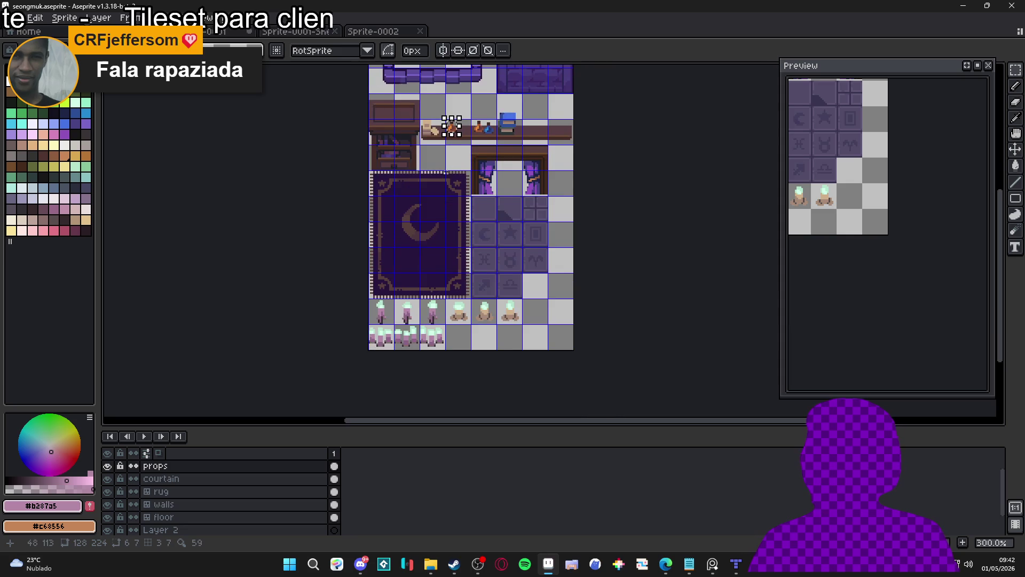
scroll(434, 196, down, 1)
click(10, 18)
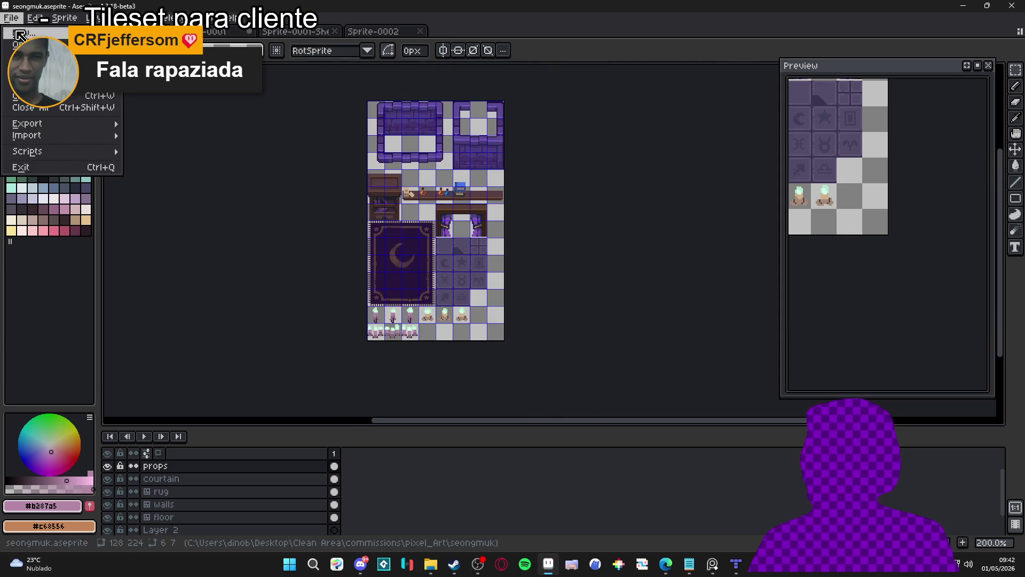
Save As png files (*.png) under the name spr_seongmuk_tileset.
click(27, 80)
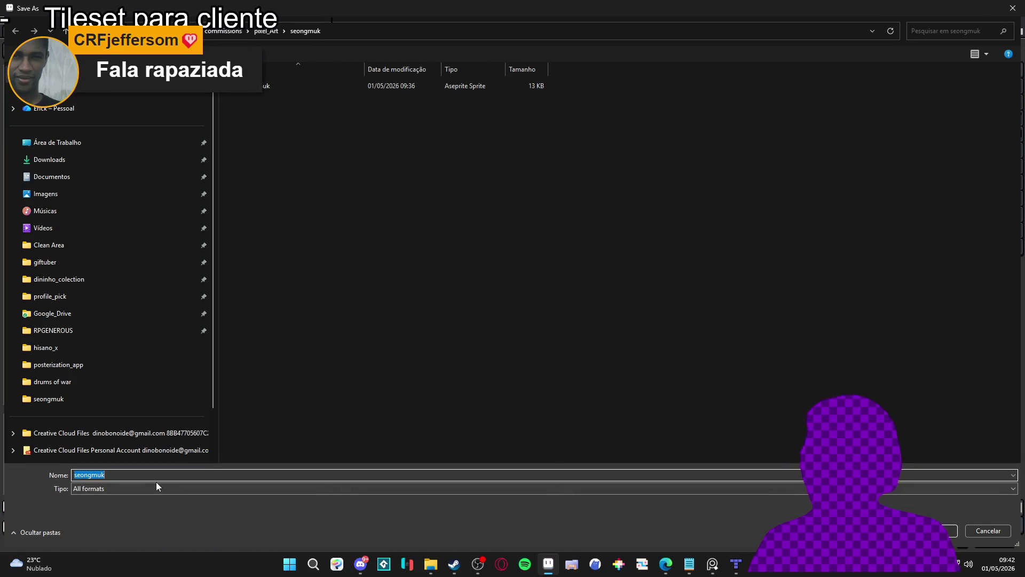
click(156, 488)
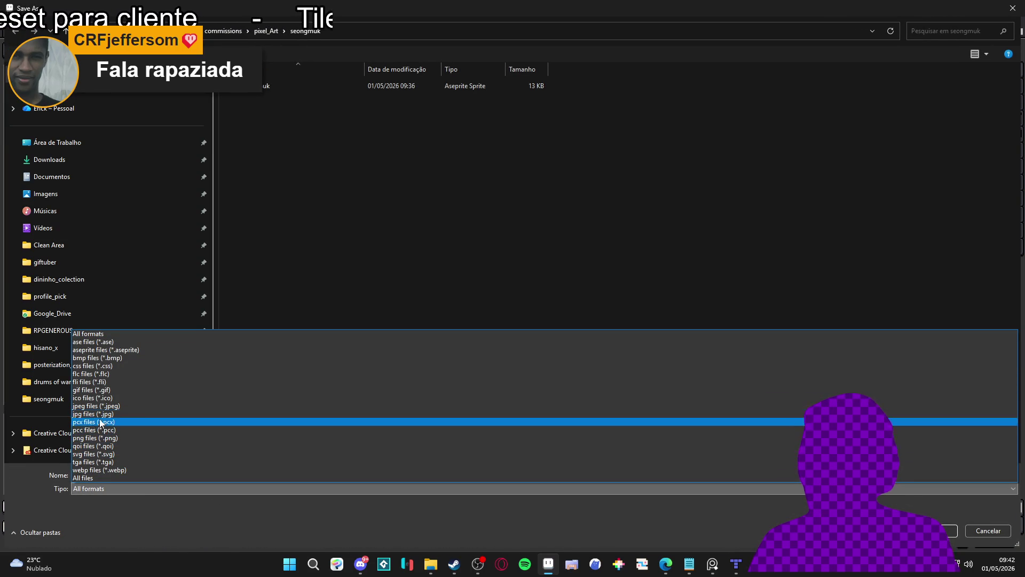
click(90, 438)
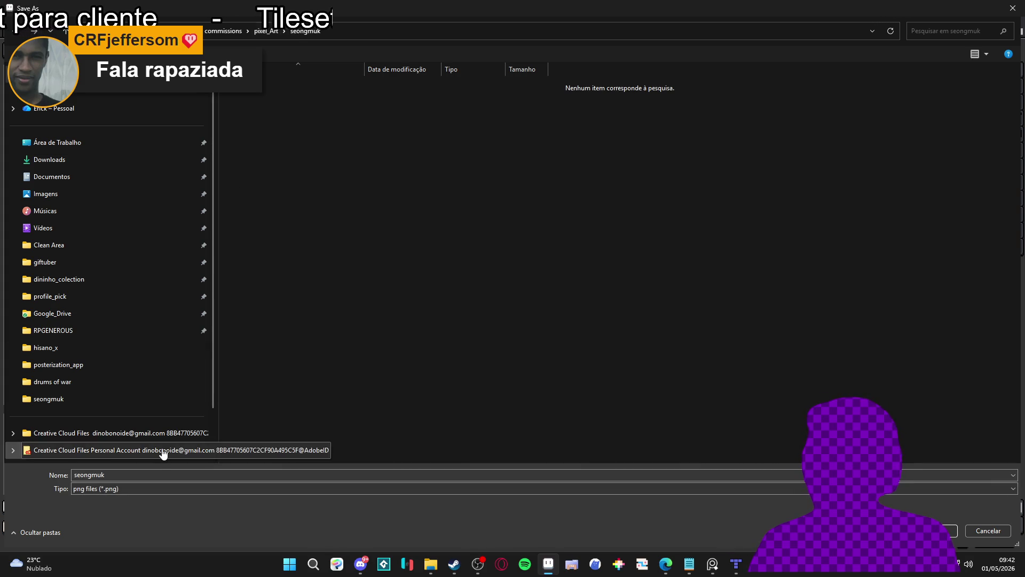
double_click(133, 473)
text(spr_)
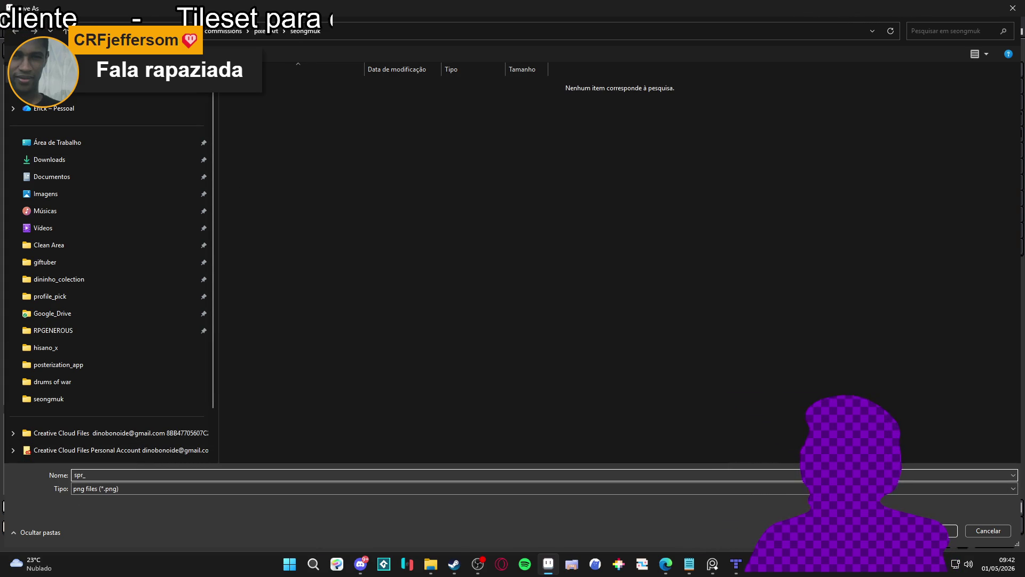
text(seongmuk)
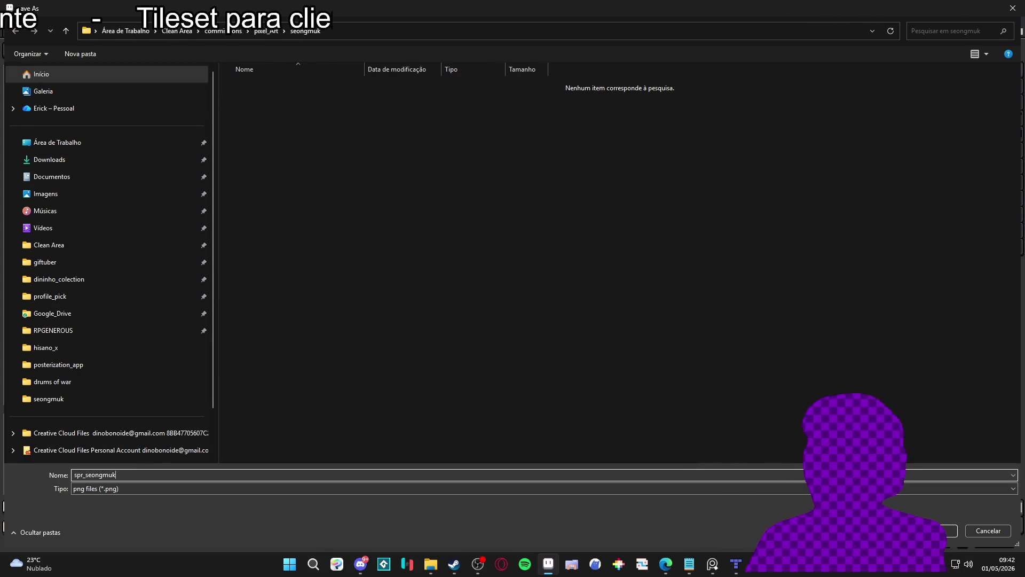
text(_tileset)
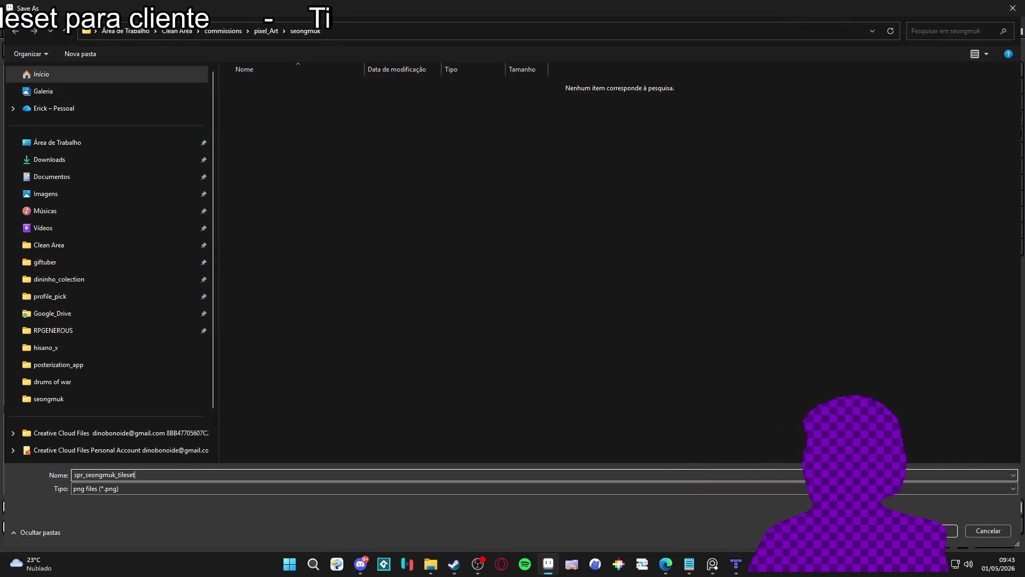
key(Return)
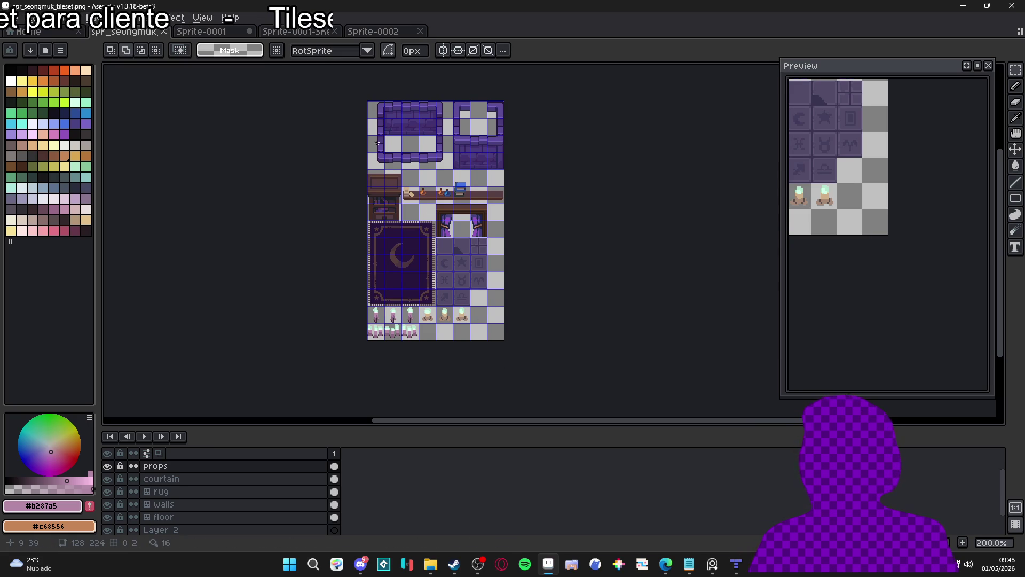
Undo the last change and toggle background Layer 1's visibility back on.
scroll(416, 184, up, 7)
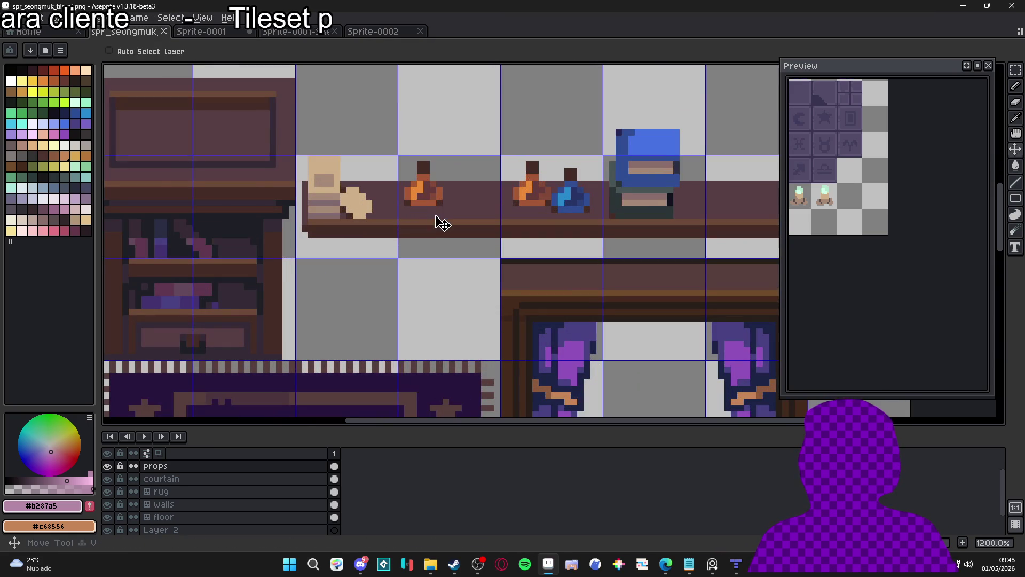
key(ctrl+z)
key(ctrl+z)
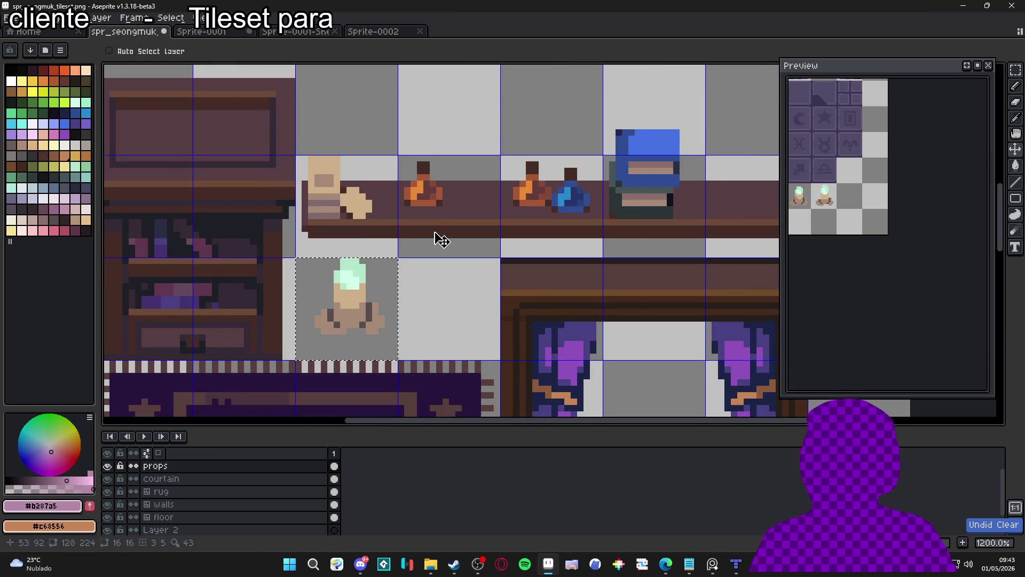
scroll(439, 238, down, 8)
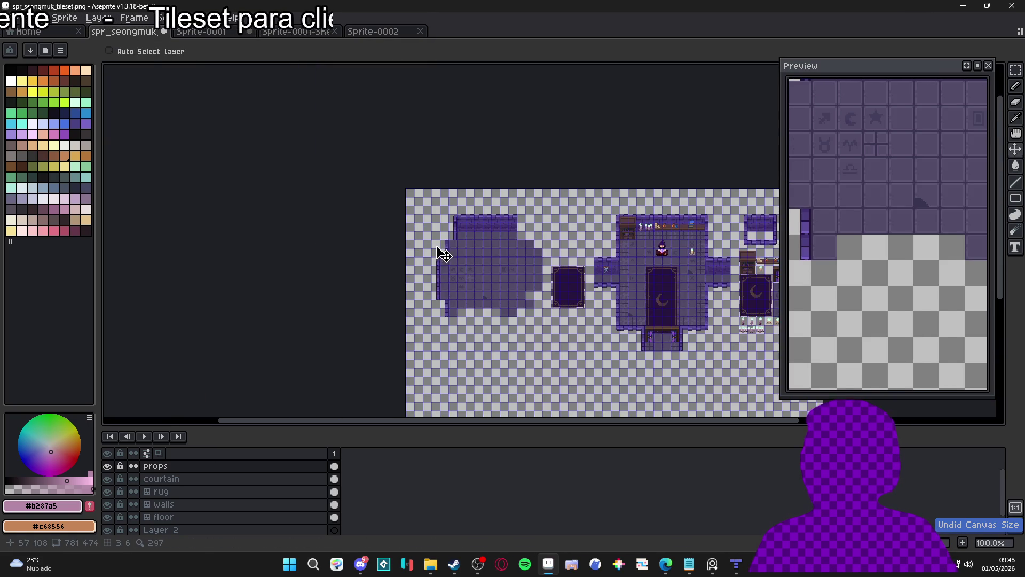
scroll(219, 496, down, 2)
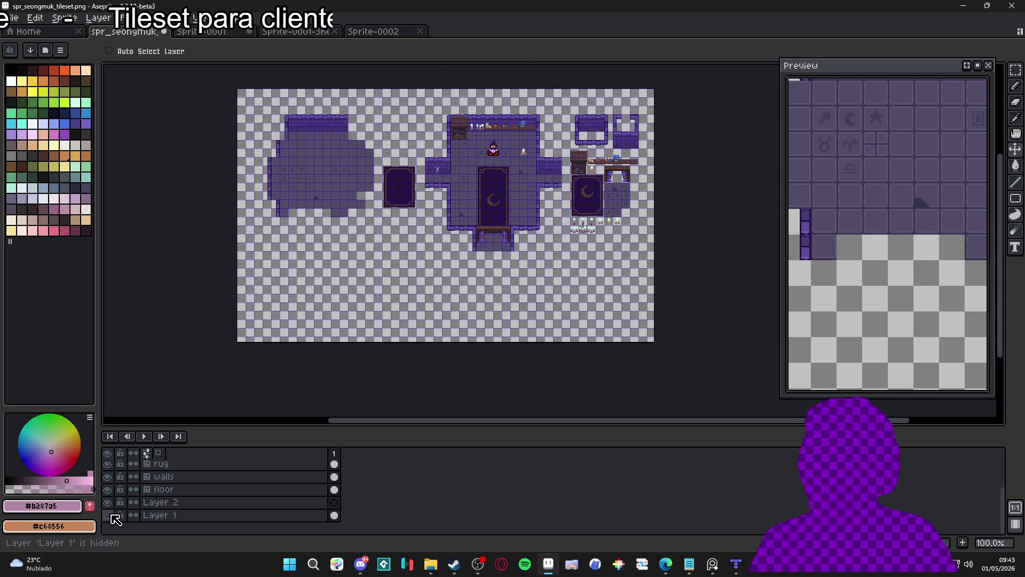
click(107, 514)
Save as spr_seongmuk_tileset in the aseprite files (*.aseprite) format.
click(9, 19)
click(33, 84)
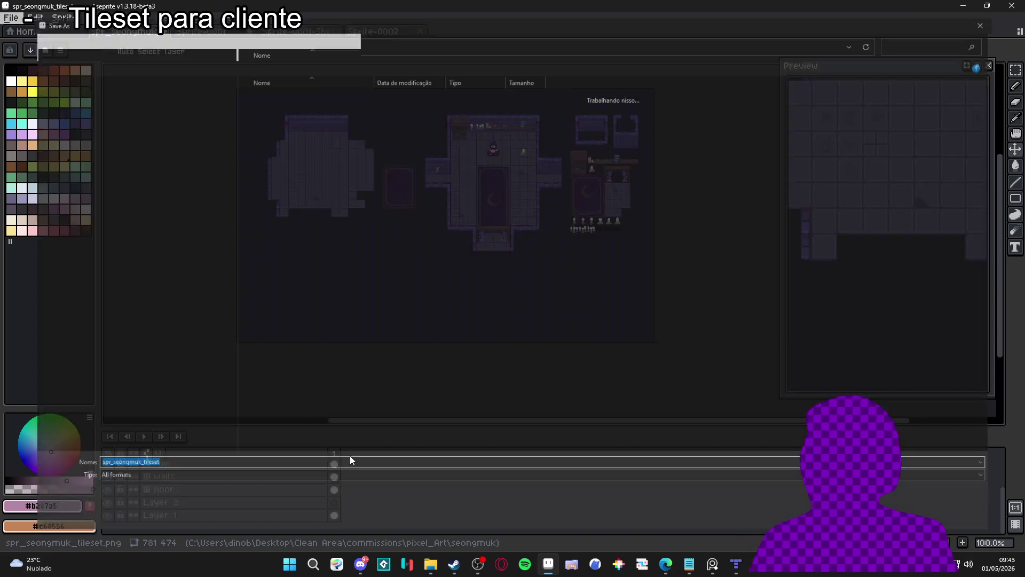
click(213, 489)
click(180, 349)
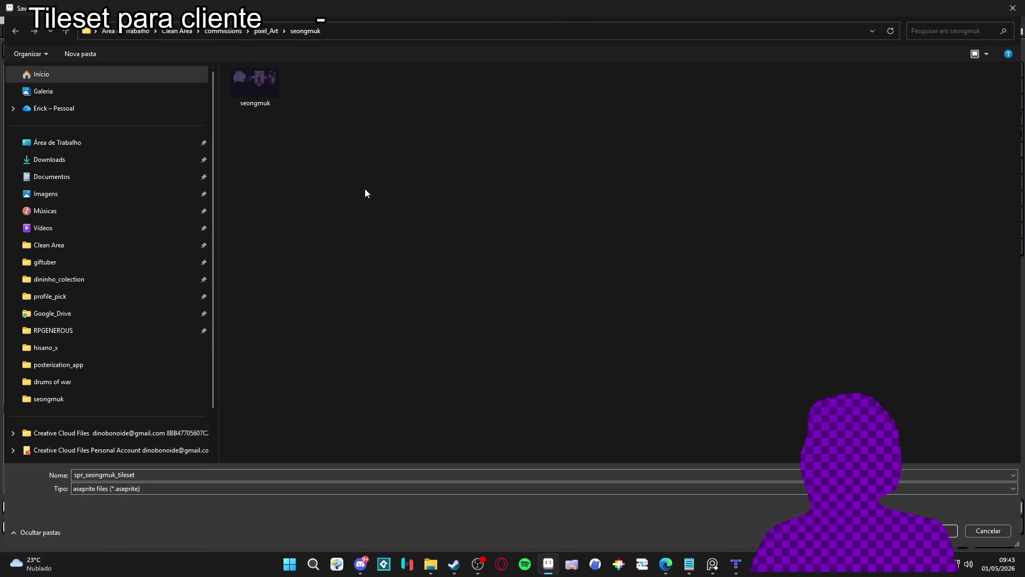
click(936, 530)
scroll(450, 318, up, 2)
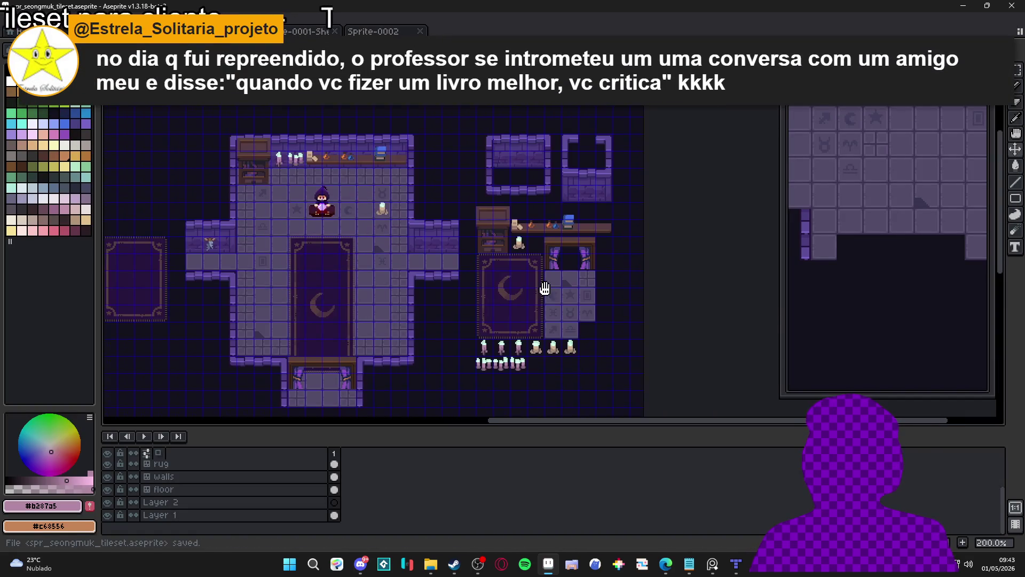
scroll(450, 318, down, 3)
In File Explorer go up to pixel_Art, open the seongmuk folder, then return to Aseprite.
click(431, 564)
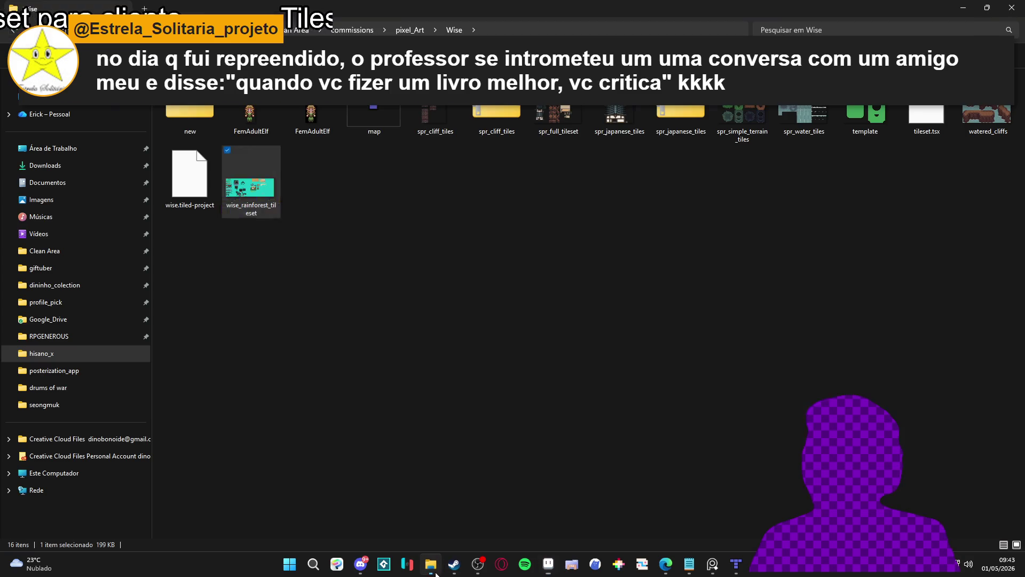
click(411, 31)
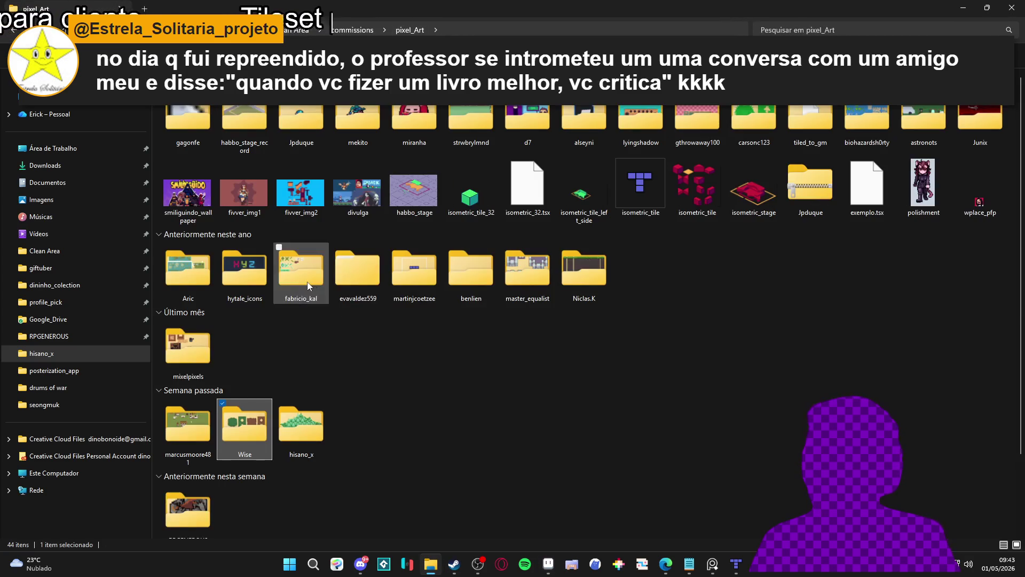
scroll(200, 488, down, 2)
double_click(193, 502)
key(alt+Tab)
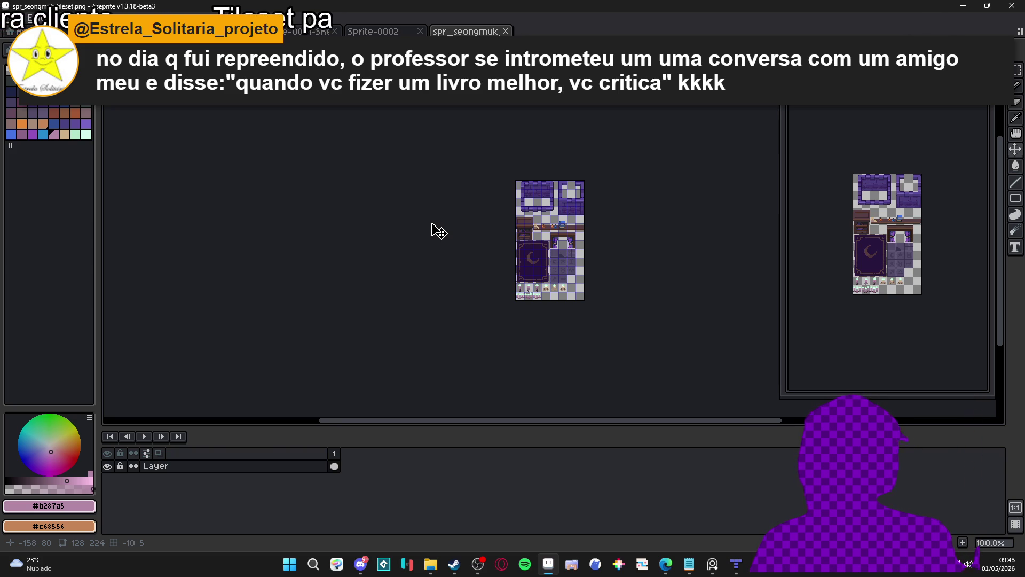
Zoom and pan the tileset into view, enlarge the working area and show the tile grid.
scroll(571, 264, up, 1)
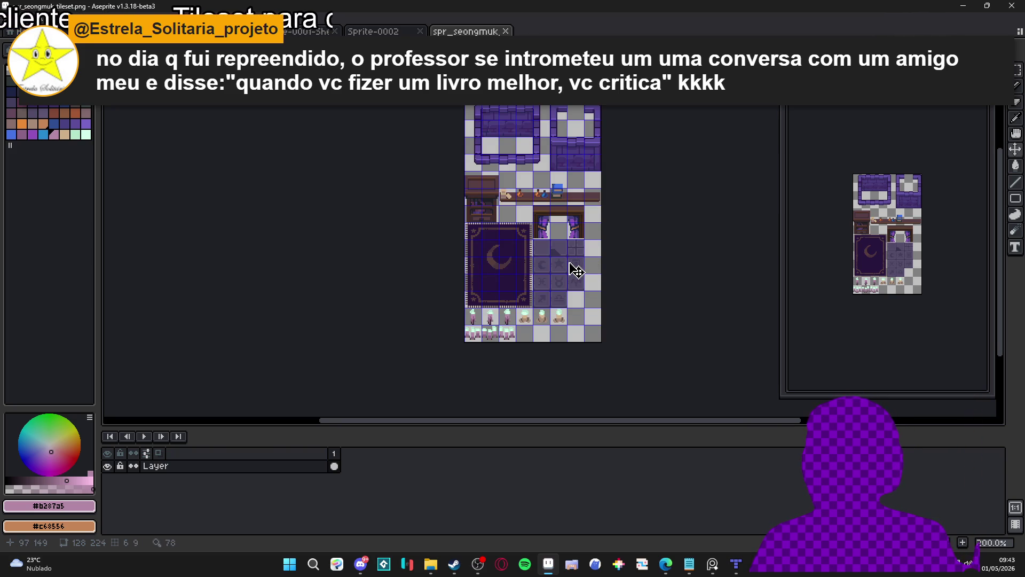
scroll(486, 109, up, 1)
drag(538, 175, 424, 144)
drag(464, 429, 465, 474)
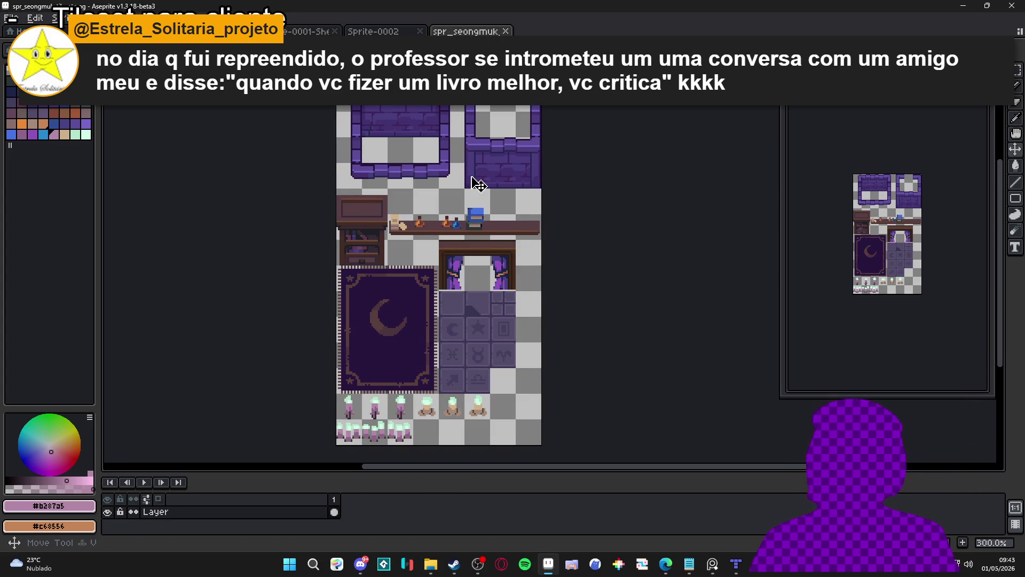
key(ctrl+apostrophe)
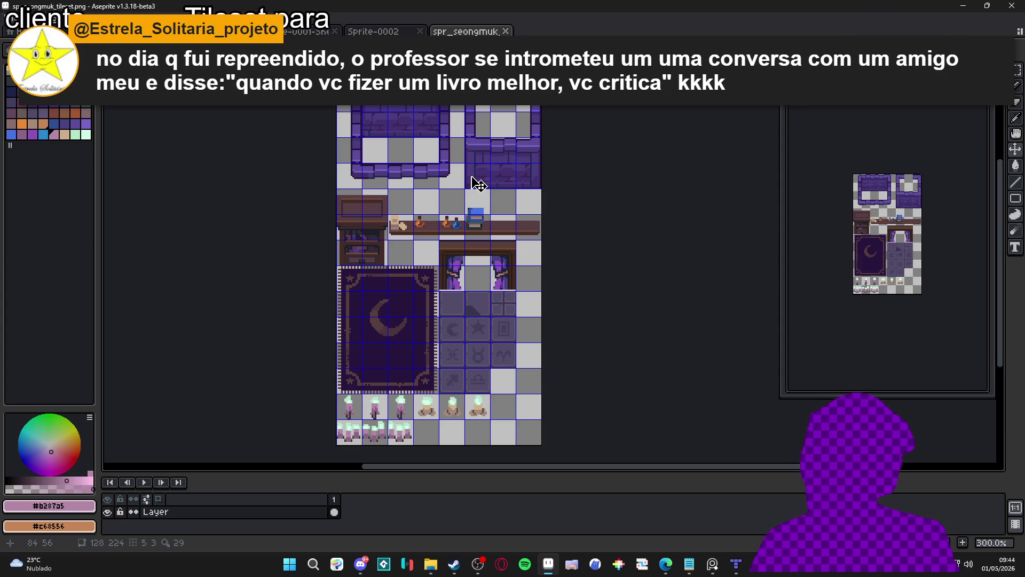
scroll(476, 185, right, 2)
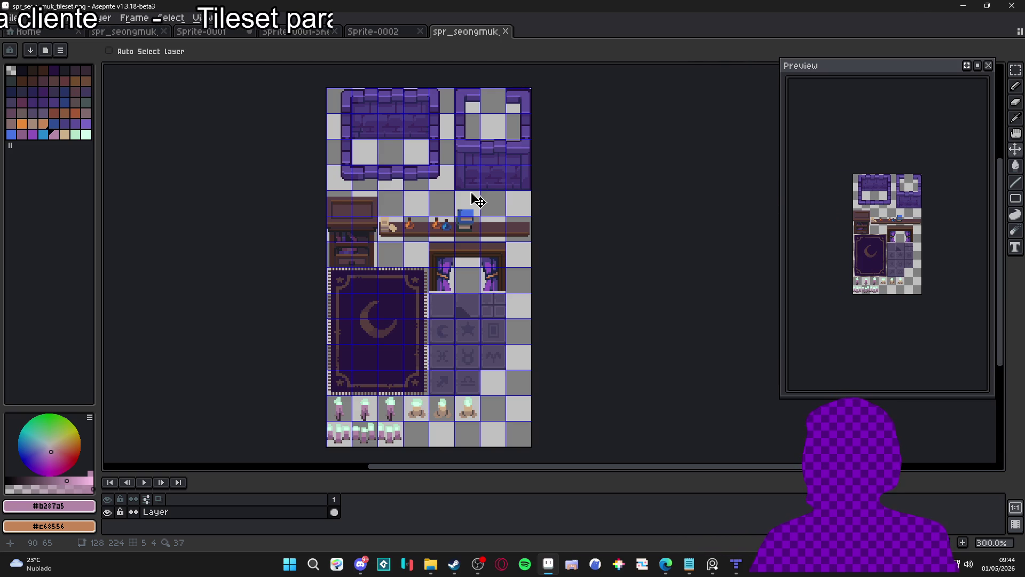
scroll(882, 267, up, 2)
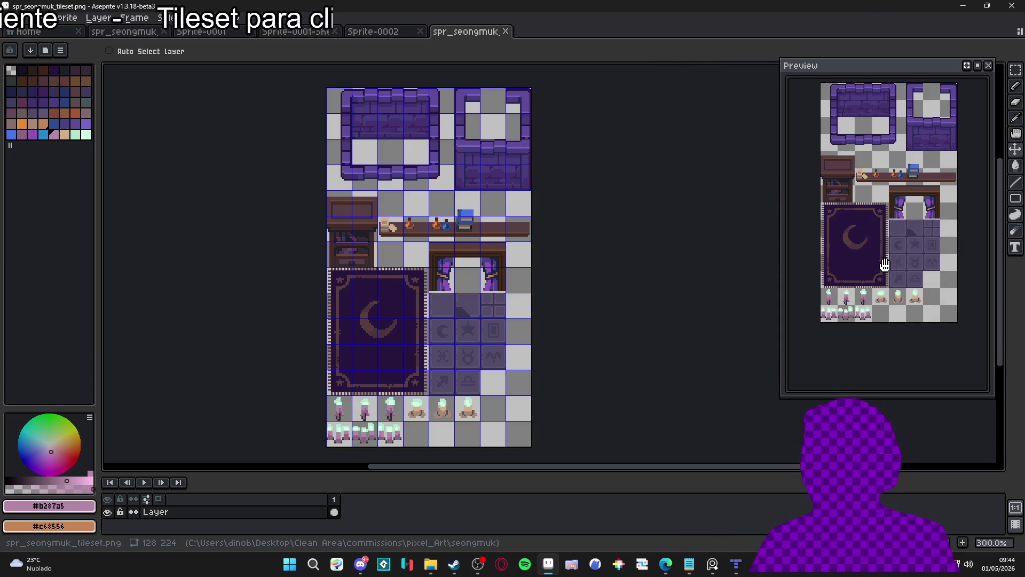
Make the Preview panel shorter and narrower.
mouse_move(882, 267)
mouse_down()
mouse_move(878, 279)
mouse_move(856, 237)
mouse_up()
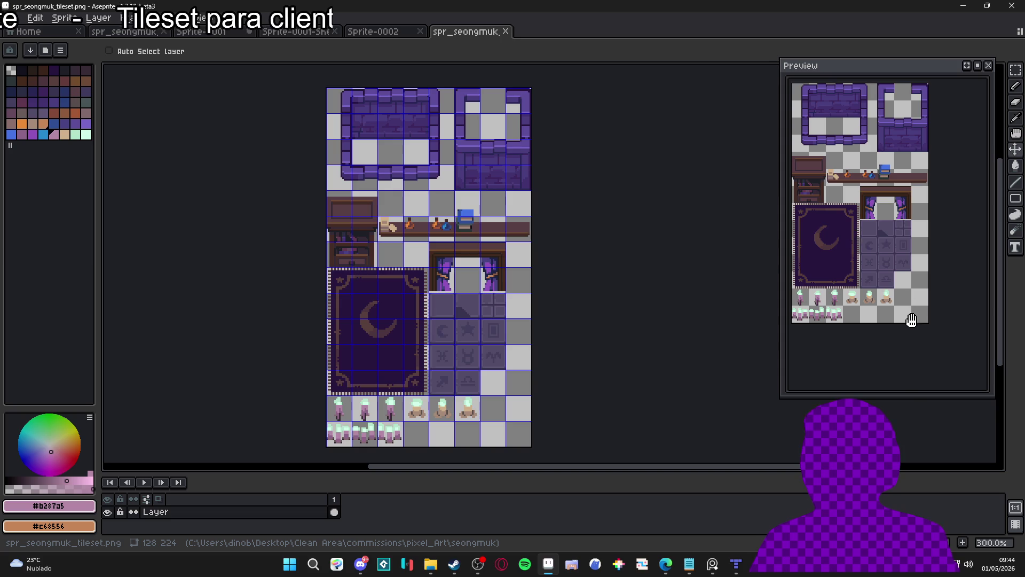
drag(911, 396, 917, 329)
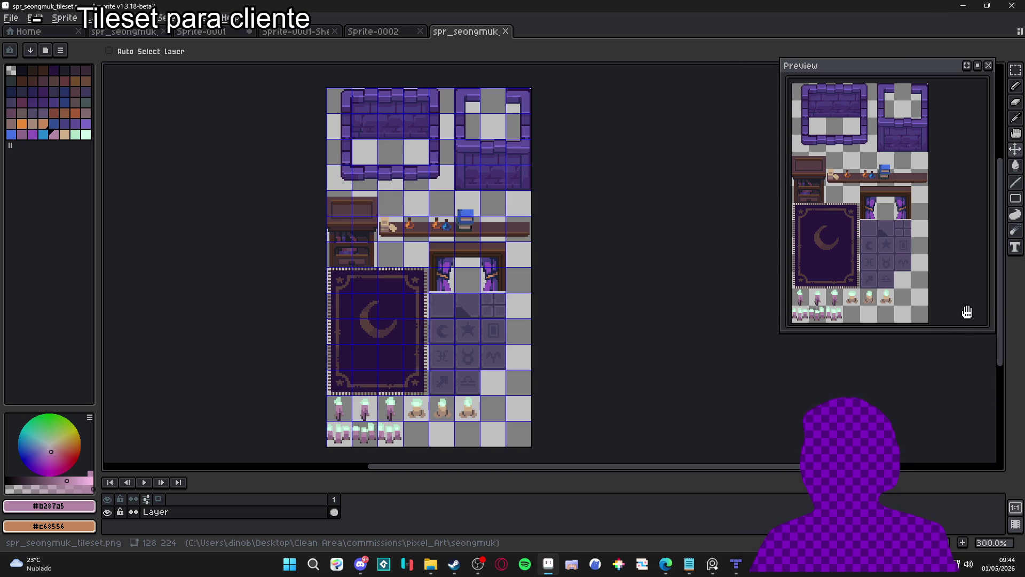
mouse_move(990, 309)
mouse_down()
mouse_move(923, 314)
mouse_move(938, 315)
mouse_move(880, 274)
mouse_up()
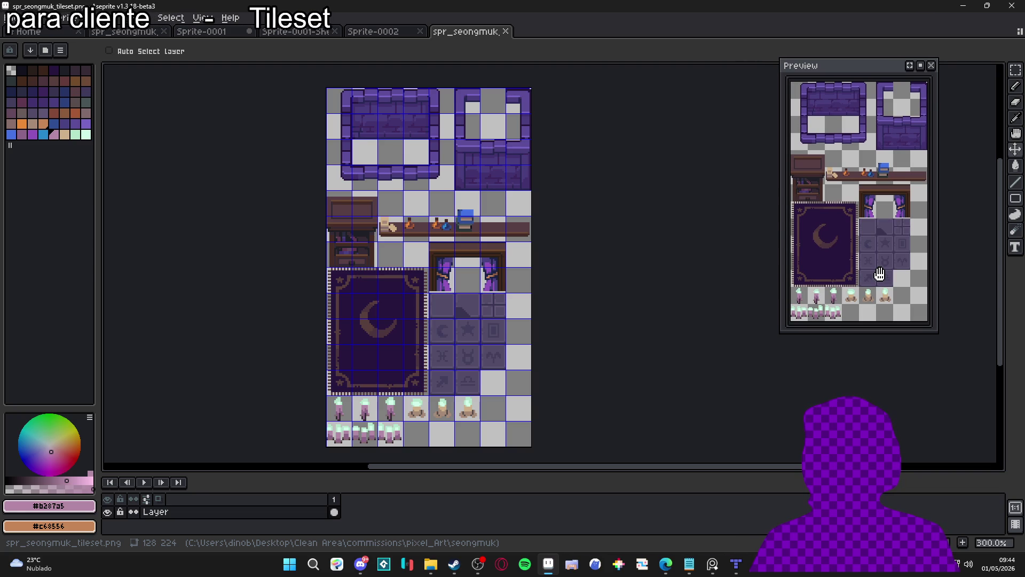
drag(880, 274, 880, 273)
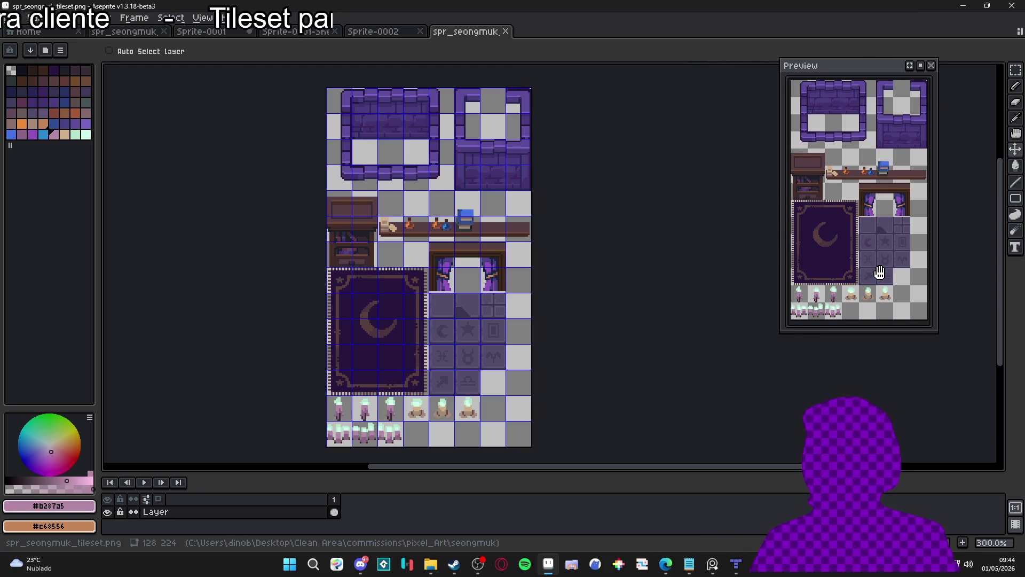
drag(850, 332, 851, 329)
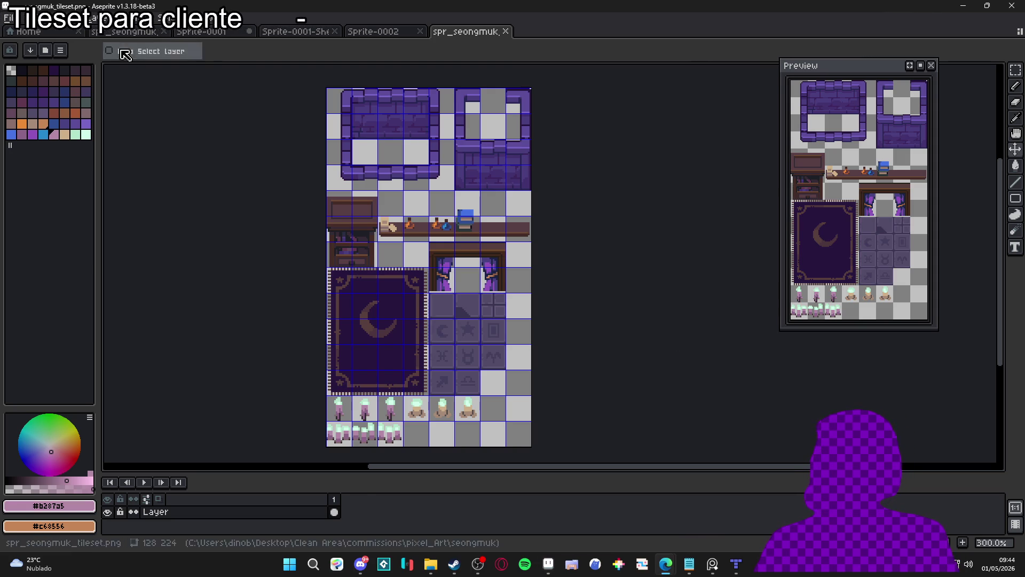
Copy the book tile on the shelf and move the copy up one tile.
scroll(434, 223, up, 3)
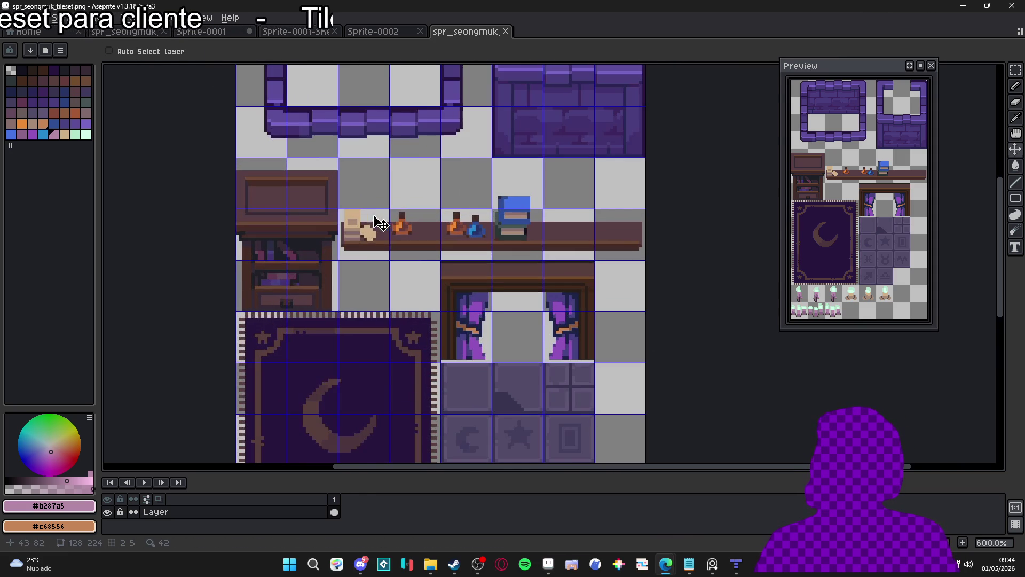
click(363, 247)
key(ctrl)
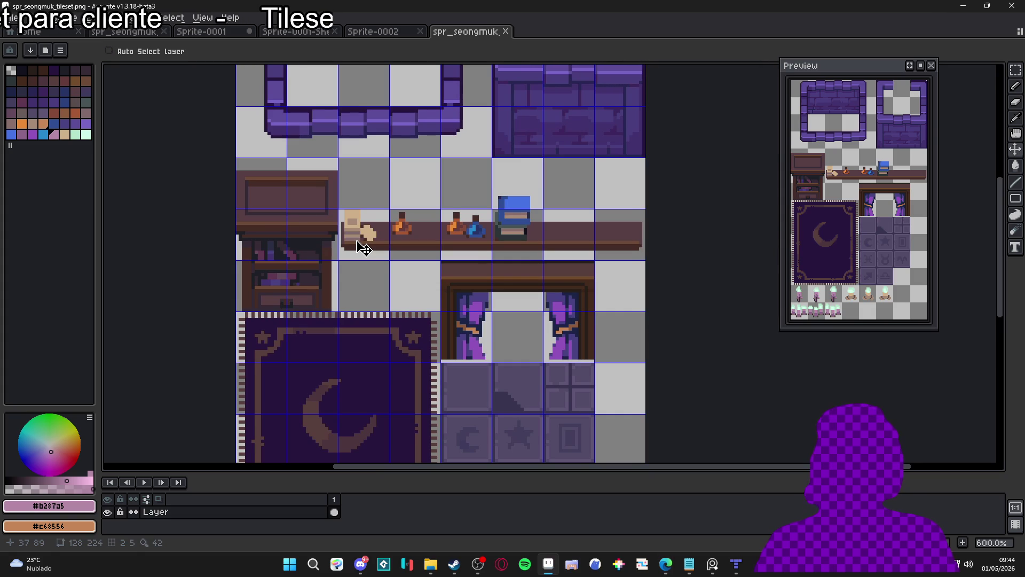
key(m)
click(363, 248)
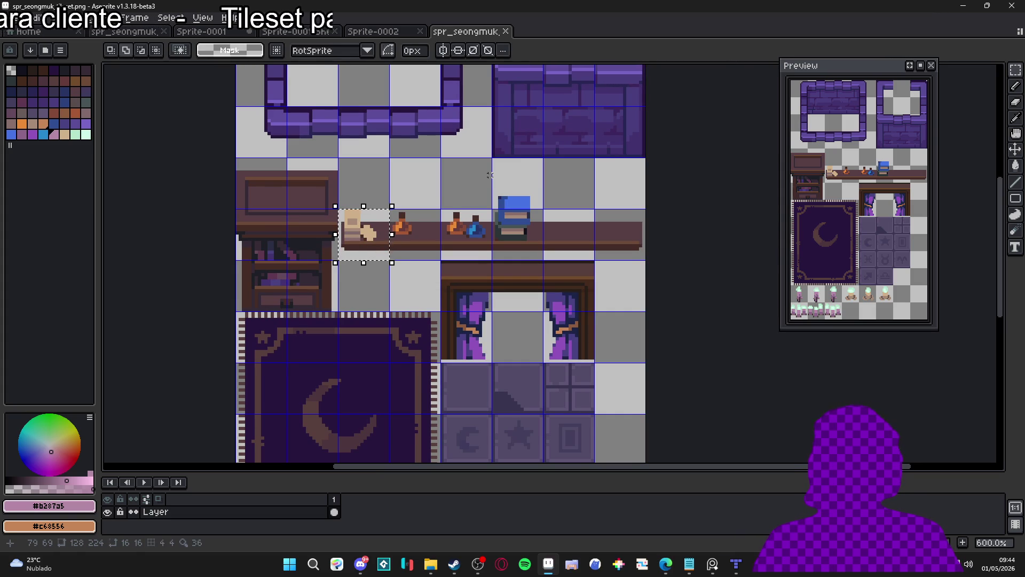
key(ctrl+c)
key(ctrl+v)
key(shift+Up)
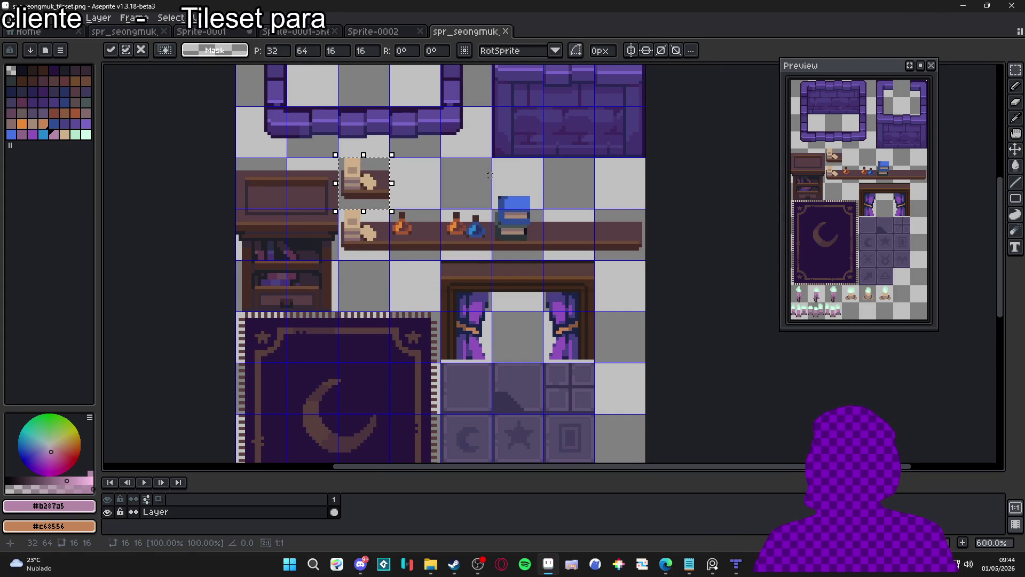
key(w)
Replace the dark purple wall and the dark shelf brown in the copy with transparency.
scroll(400, 185, up, 4)
alt+right_click(437, 200)
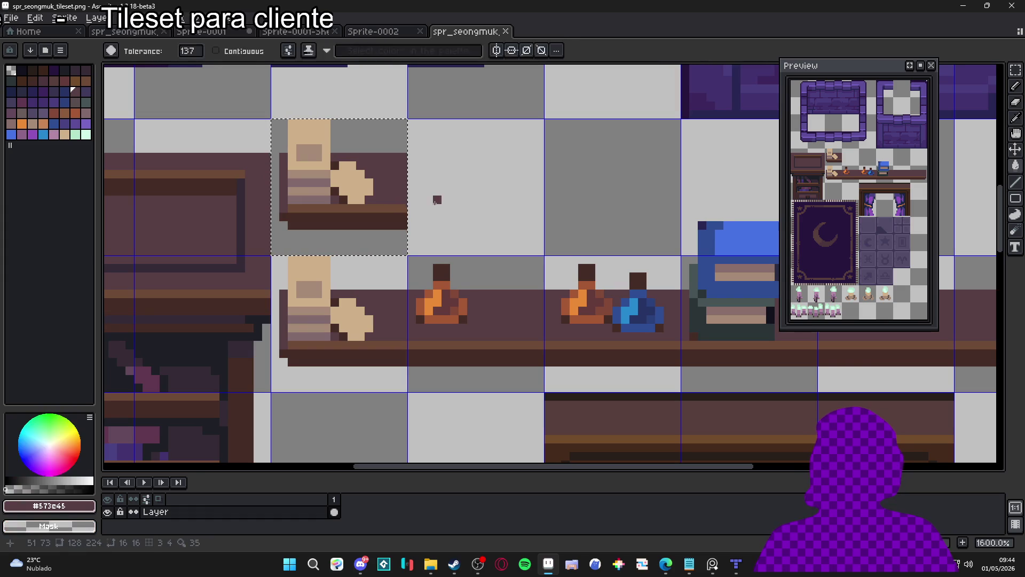
key(shift+r)
key(Return)
alt+right_click(361, 219)
key(shift+r)
key(Return)
Clear the remaining shelf browns and shelf line from the copy with Replace Color.
alt+click(351, 215)
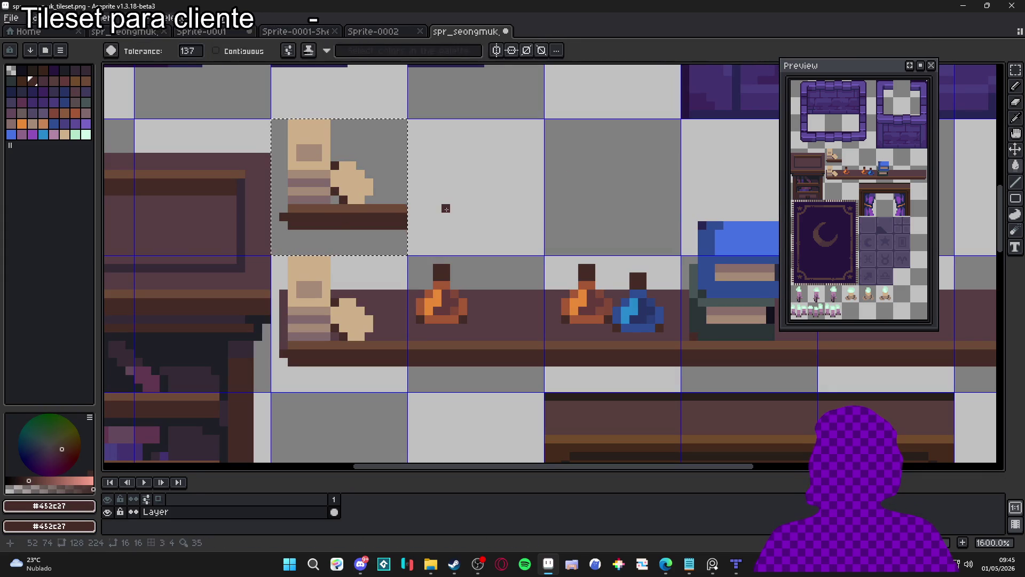
key(shift+r)
click(731, 141)
alt+right_click(429, 199)
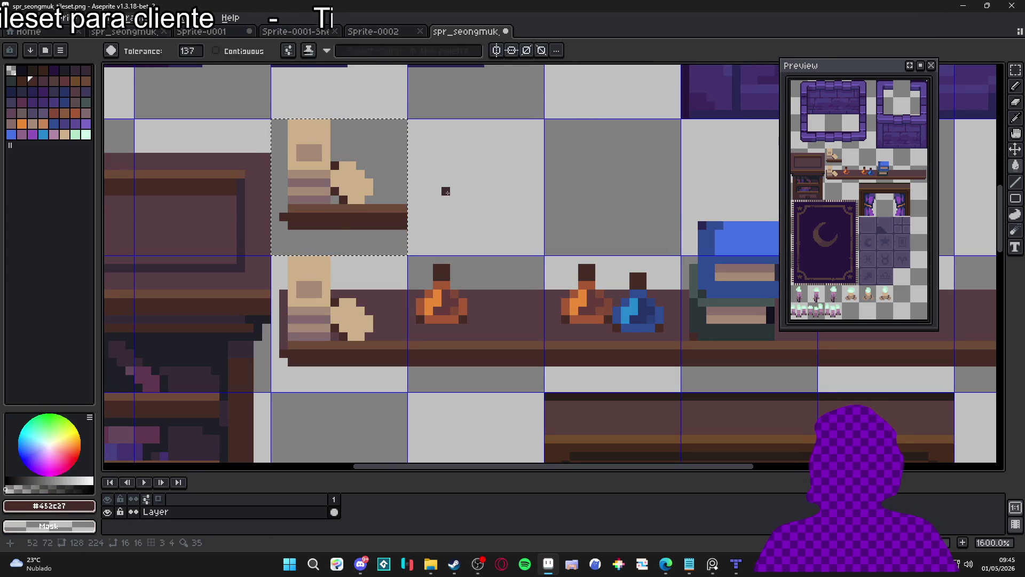
key(shift+r)
key(Return)
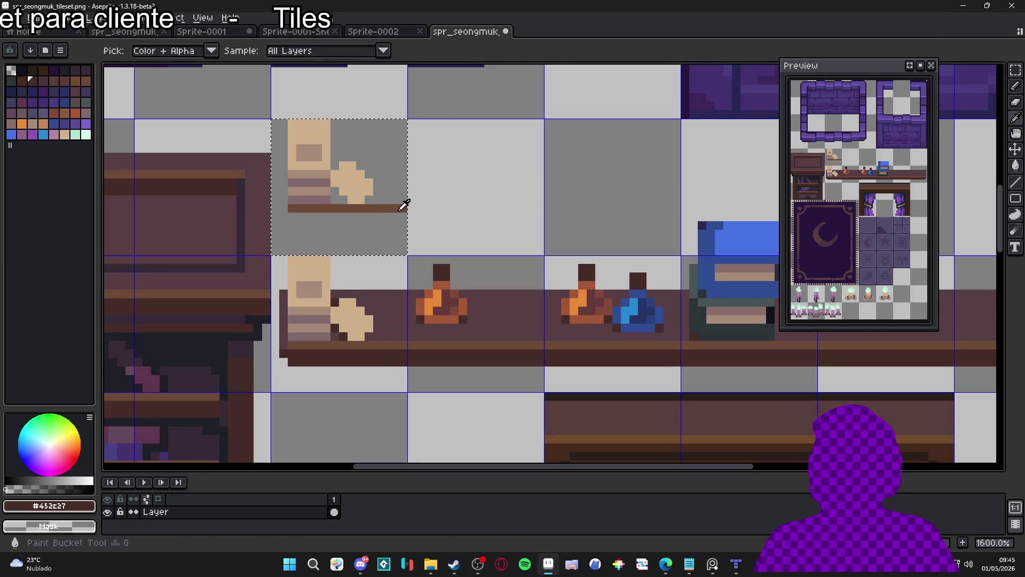
alt+click(401, 209)
key(shift+r)
click(729, 120)
scroll(361, 185, down, 3)
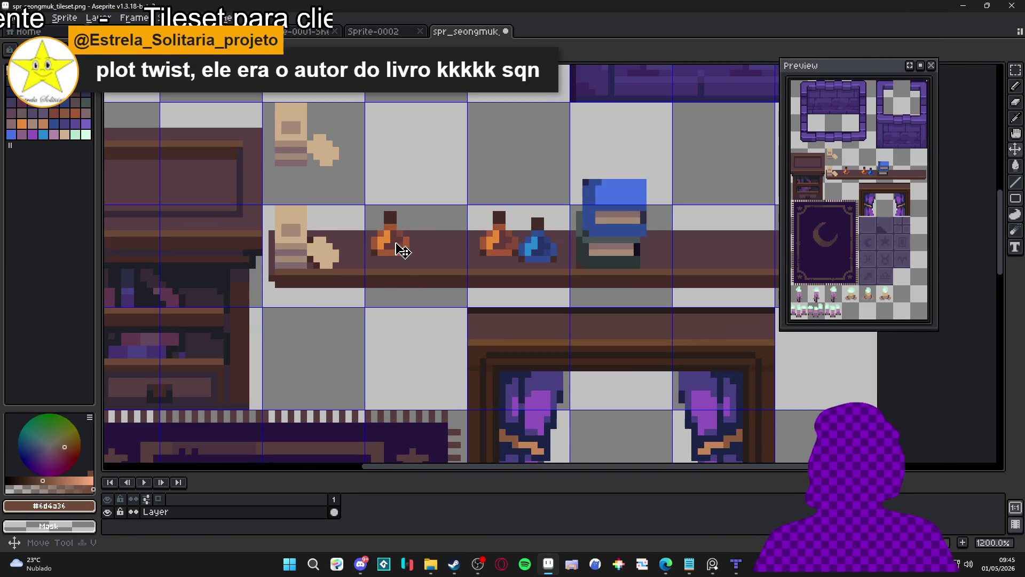
Copy the orange potion tile one tile up, undoing a trial shelf-colour replacement.
scroll(402, 233, up, 2)
key(m)
click(401, 255)
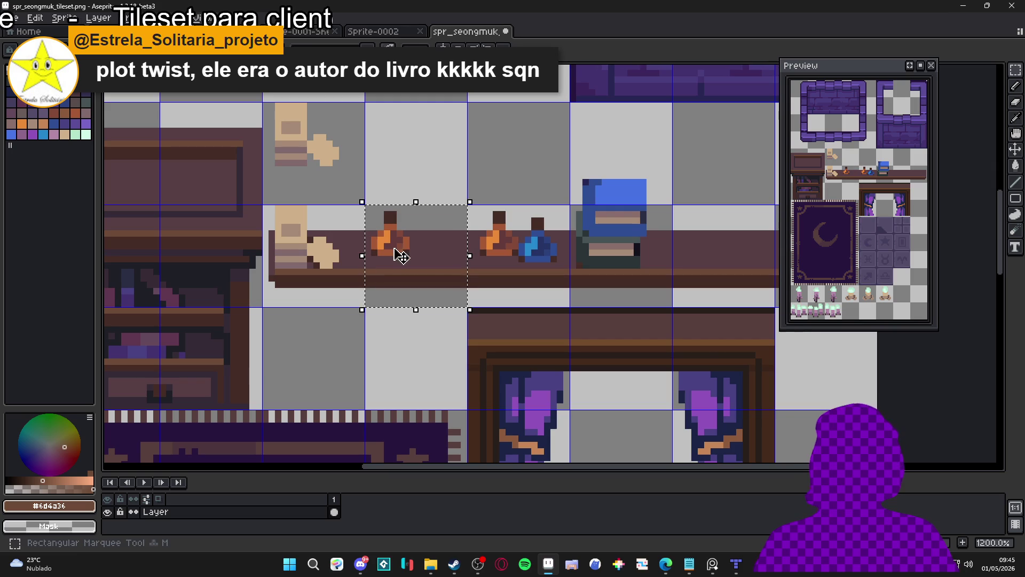
drag(407, 240, 407, 137)
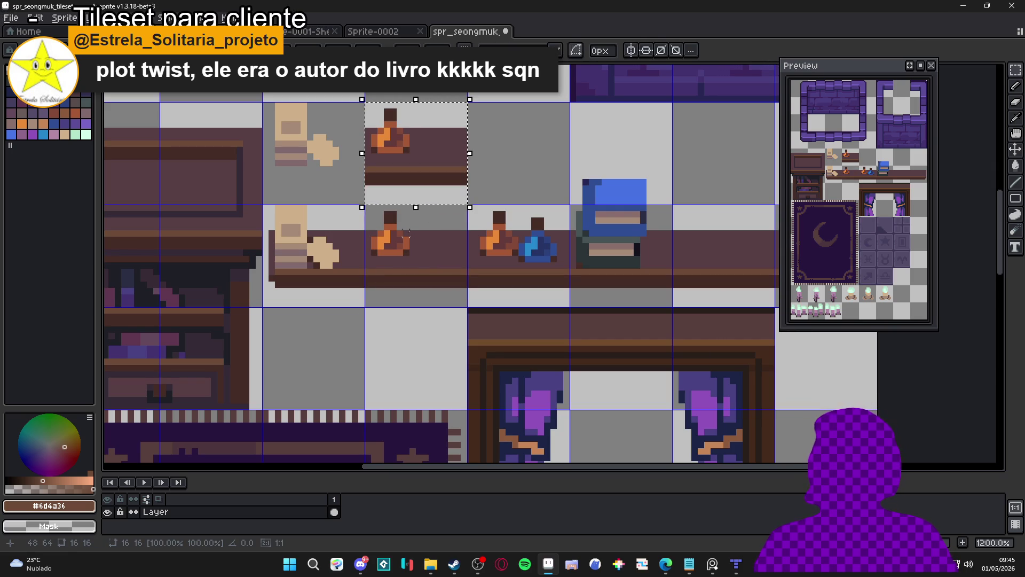
key(shift+r)
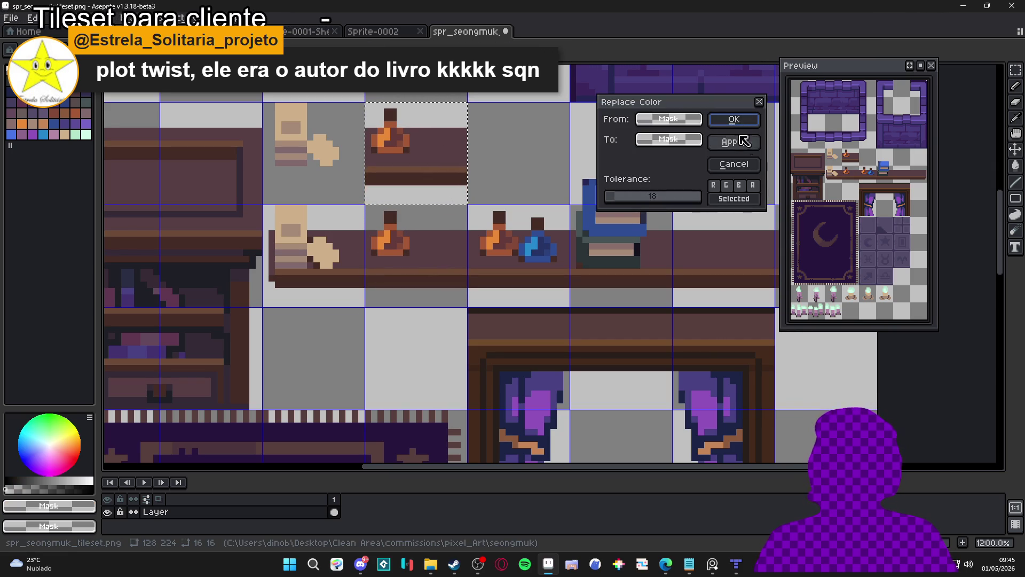
click(733, 164)
alt+click(447, 229)
key(shift+r)
key(Return)
key(ctrl+z)
Erase the dark wall pixels around the copied bottle and the shelf strip beneath it.
scroll(421, 142, up, 1)
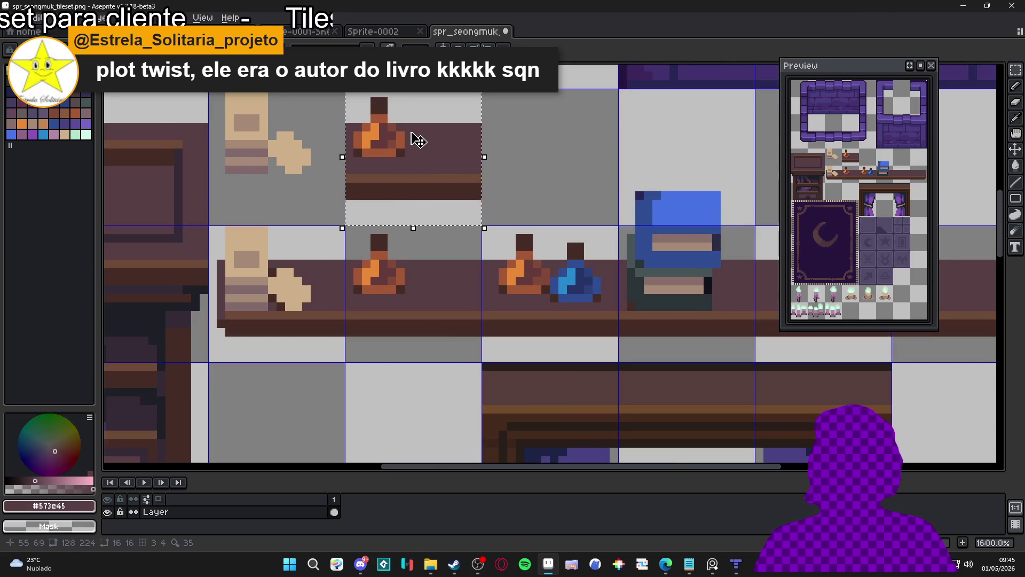
scroll(417, 139, up, 1)
mouse_move(411, 128)
mouse_down()
mouse_move(410, 180)
mouse_move(315, 179)
mouse_up()
click(391, 166)
click(320, 166)
click(321, 154)
click(327, 121)
click(437, 128)
mouse_move(436, 154)
mouse_down()
mouse_move(501, 179)
mouse_move(512, 164)
mouse_move(460, 152)
mouse_move(449, 129)
mouse_move(499, 142)
mouse_up()
scroll(500, 212, down, 2)
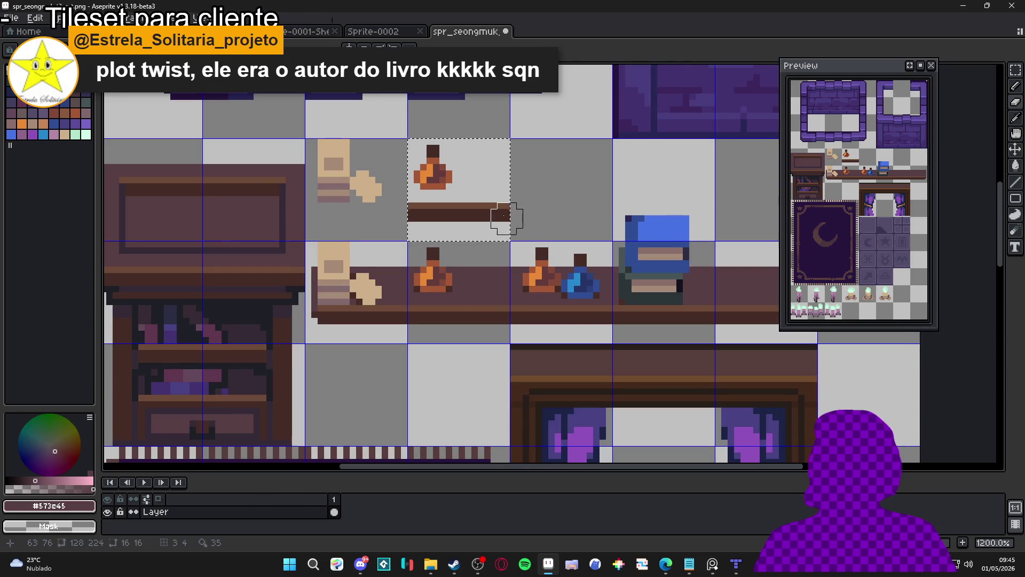
drag(502, 216, 377, 211)
scroll(427, 217, down, 2)
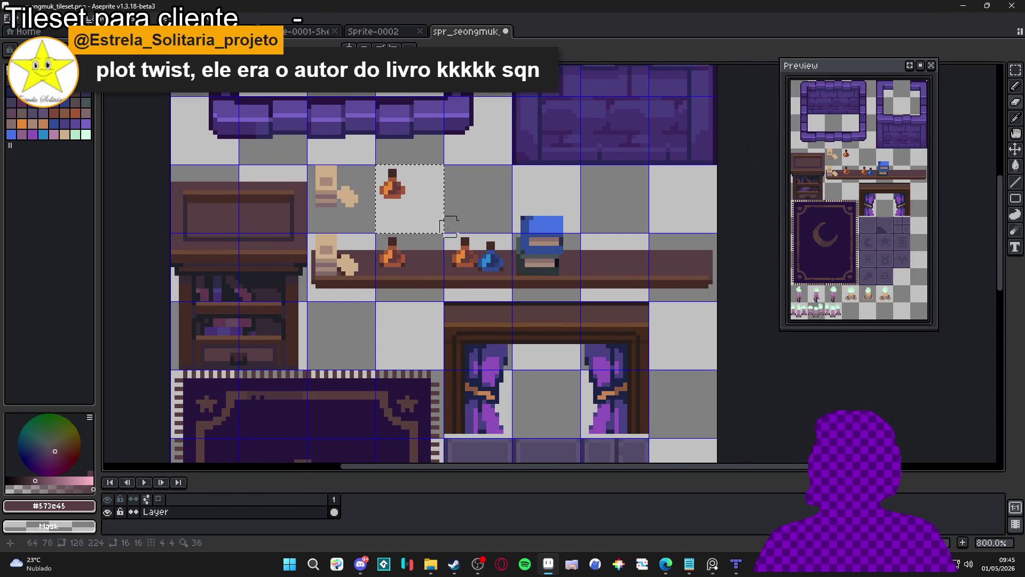
scroll(454, 240, up, 2)
Build a marquee selection over the blue bottle's cork and body pixels.
key(m)
scroll(470, 241, up, 3)
mouse_move(460, 212)
mouse_down()
mouse_move(473, 224)
mouse_move(486, 302)
mouse_up()
scroll(504, 251, up, 1)
mouse_move(514, 267)
mouse_down()
mouse_move(480, 296)
mouse_move(414, 300)
mouse_move(528, 325)
mouse_up()
scroll(415, 302, up, 1)
drag(528, 249, 438, 239)
mouse_move(619, 182)
mouse_down()
mouse_move(659, 341)
mouse_move(635, 336)
mouse_up()
mouse_move(681, 251)
mouse_down()
mouse_move(582, 368)
mouse_move(589, 341)
mouse_up()
mouse_move(574, 297)
mouse_down()
mouse_move(567, 289)
mouse_move(680, 323)
mouse_up()
scroll(576, 291, down, 3)
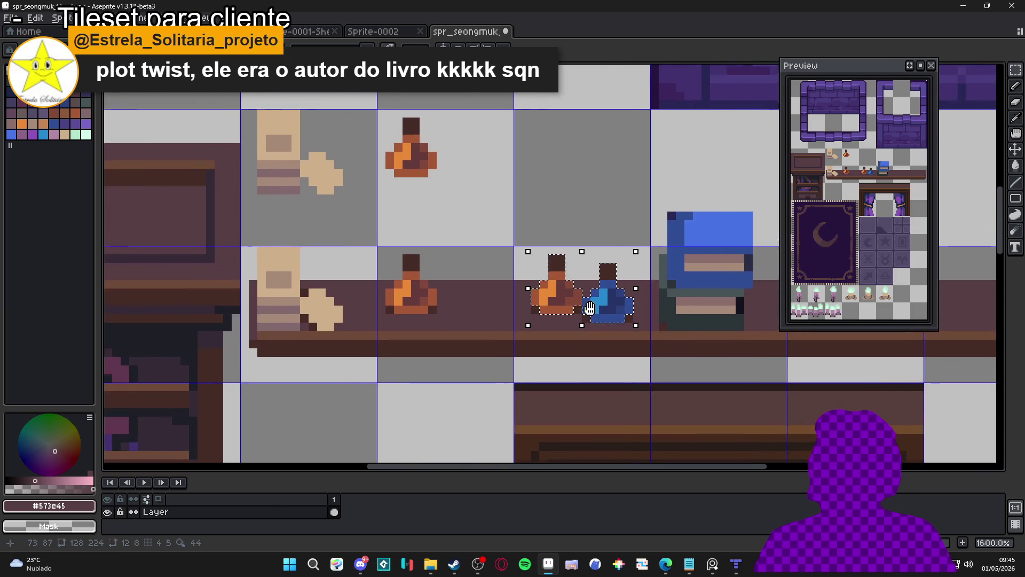
Duplicate the two selected bottles into the tile above and deselect.
drag(576, 291, 576, 155)
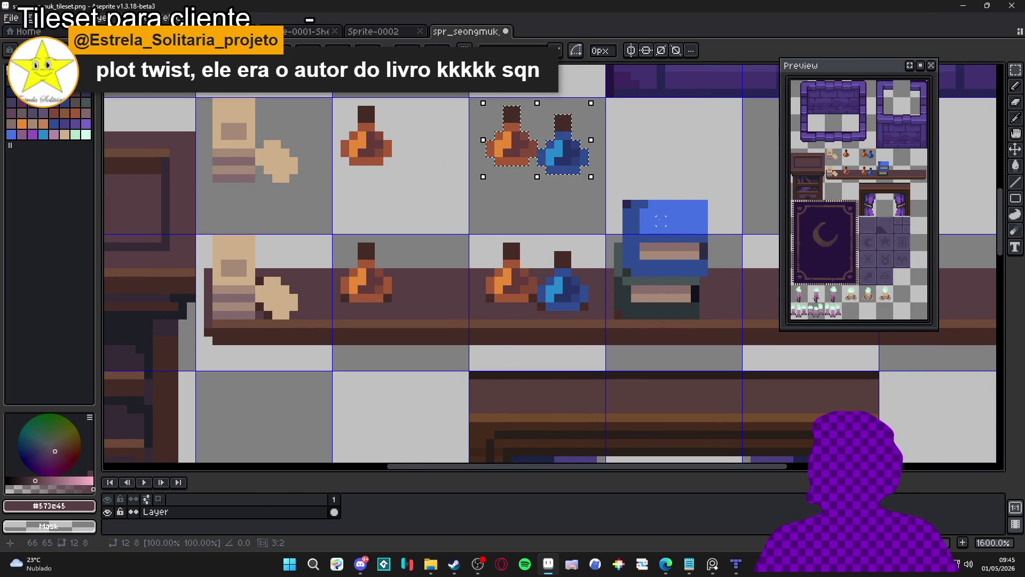
scroll(661, 220, right, 2)
key(ctrl+d)
scroll(480, 182, up, 1)
Select the blue chair in several marquee passes, drop it in place and deselect.
drag(481, 181, 600, 291)
drag(476, 261, 591, 353)
drag(463, 259, 480, 347)
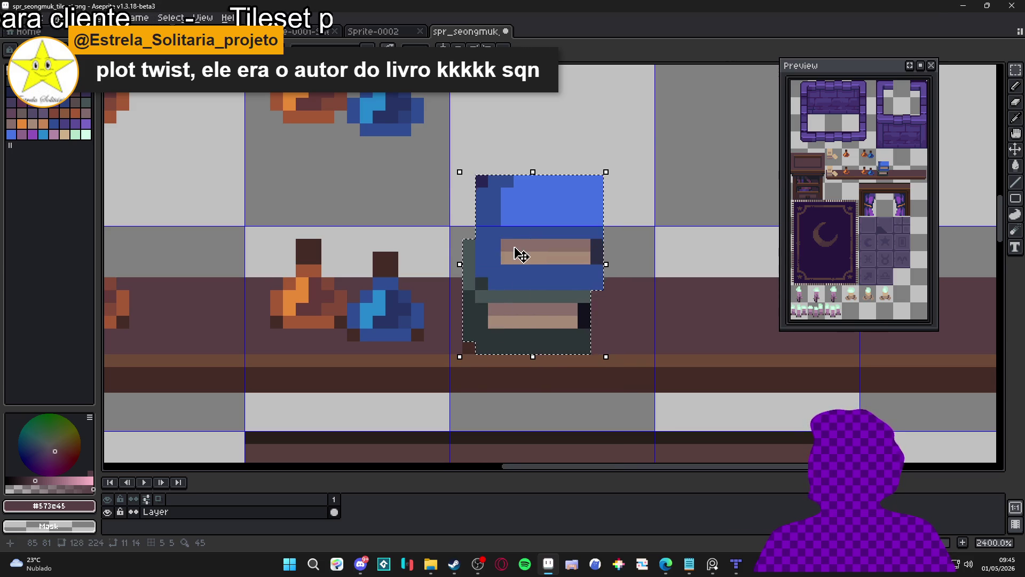
scroll(519, 262, down, 3)
drag(519, 262, 550, 310)
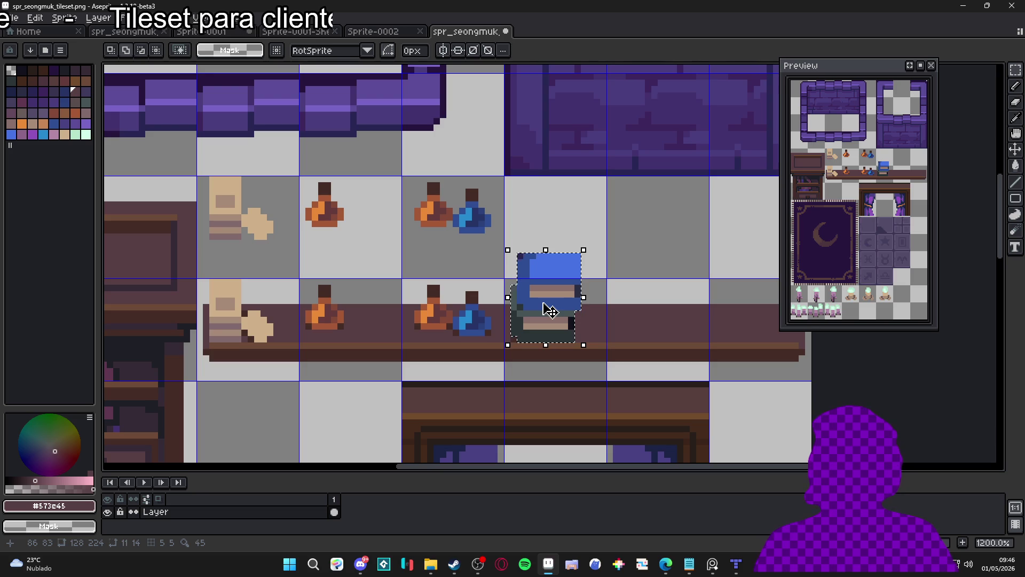
drag(550, 309, 524, 267)
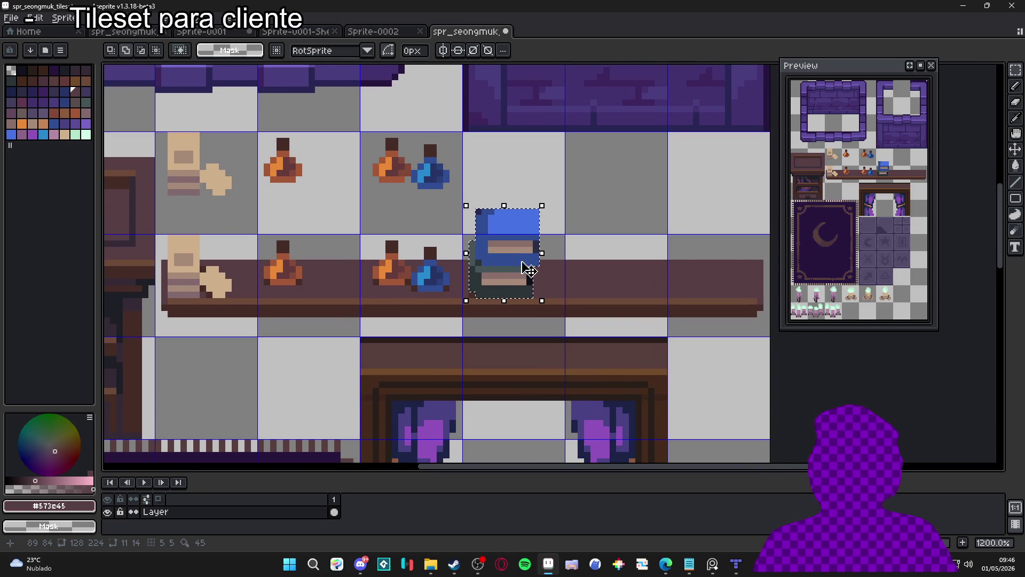
drag(322, 294, 352, 301)
key(ctrl+d)
key(v)
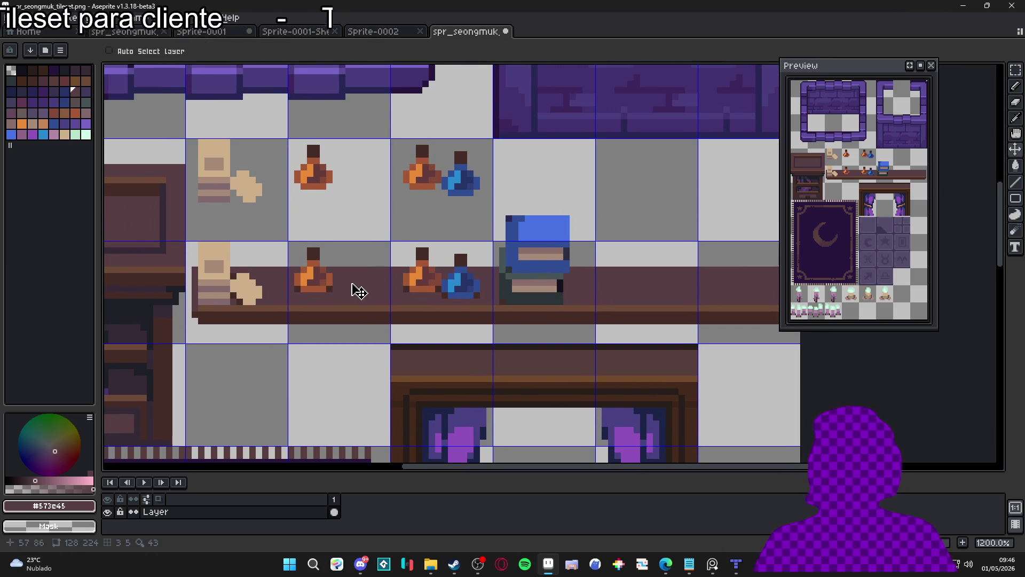
Stretch a shelf slice over the scroll and bottle, then erase the leftover item tops.
key(m)
mouse_move(362, 264)
mouse_down()
mouse_move(373, 327)
mouse_move(325, 300)
mouse_move(201, 308)
mouse_up()
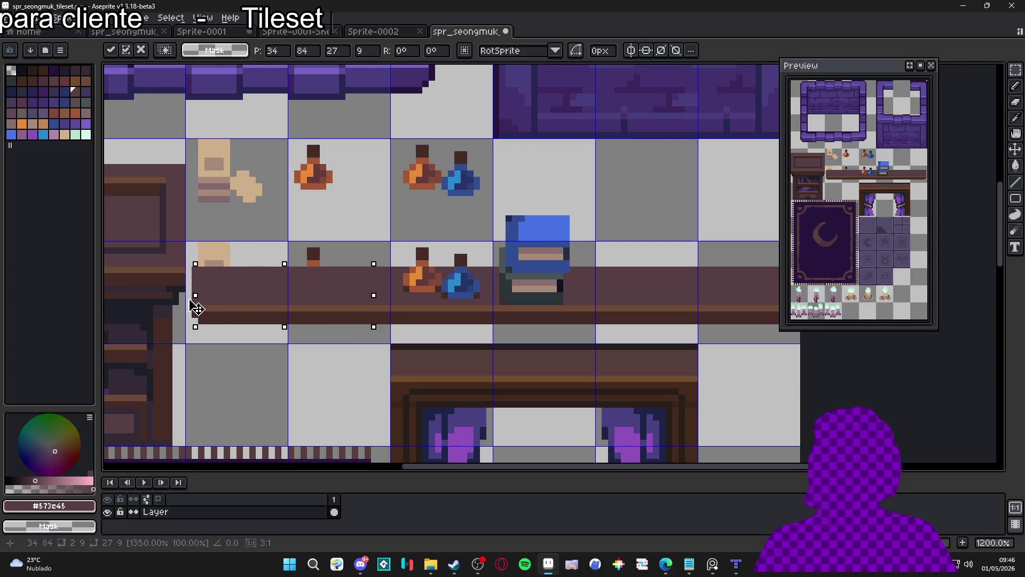
click(195, 262)
mouse_move(193, 244)
mouse_down()
mouse_move(313, 267)
mouse_move(385, 267)
mouse_up()
key(Delete)
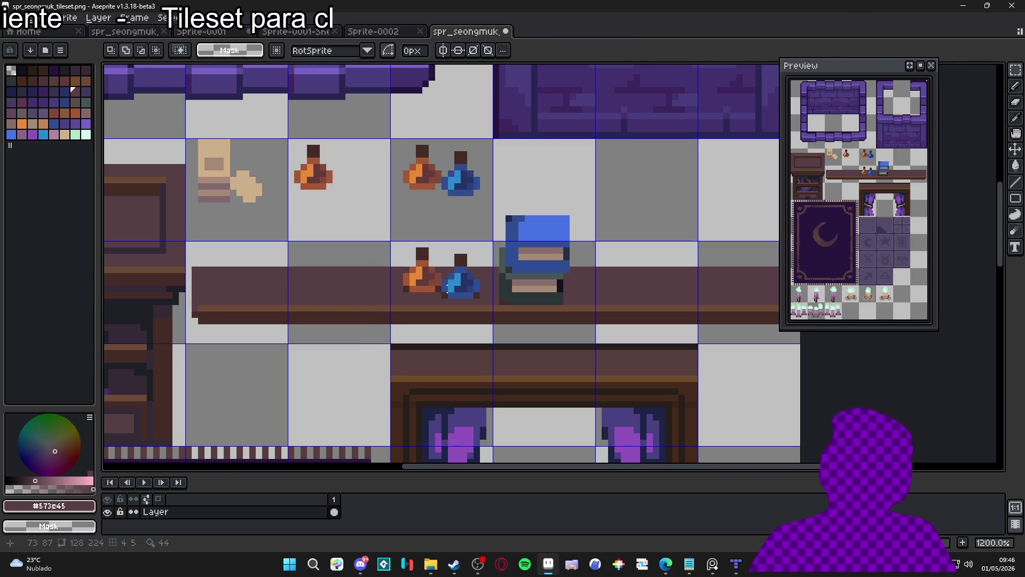
Stretch a thin shelf strip over the remaining bottles and delete their tops.
scroll(438, 275, up, 1)
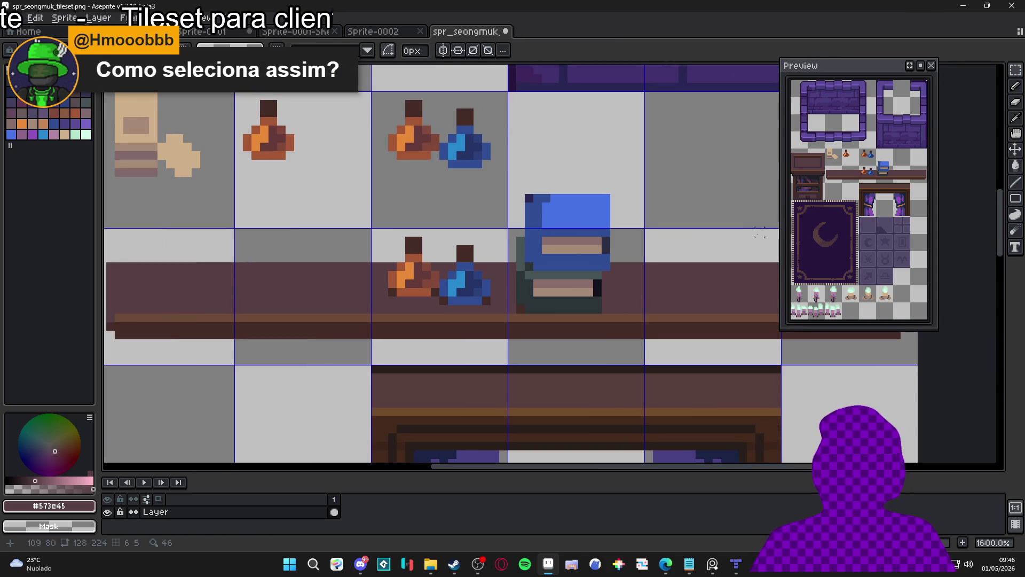
mouse_move(503, 268)
mouse_down()
mouse_move(499, 331)
mouse_move(428, 306)
mouse_move(366, 304)
mouse_move(371, 285)
mouse_up()
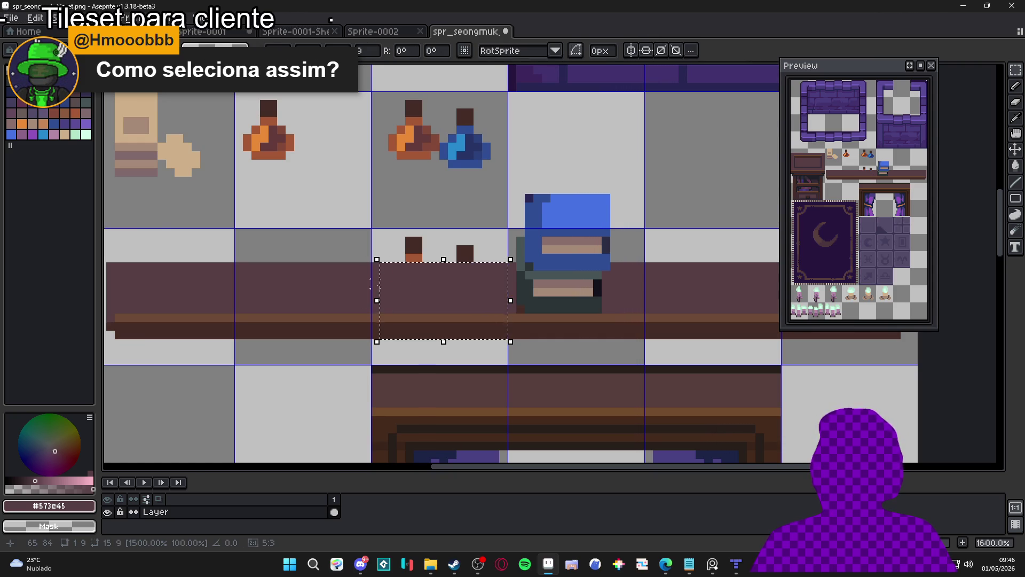
key(Return)
drag(388, 228, 502, 263)
key(Delete)
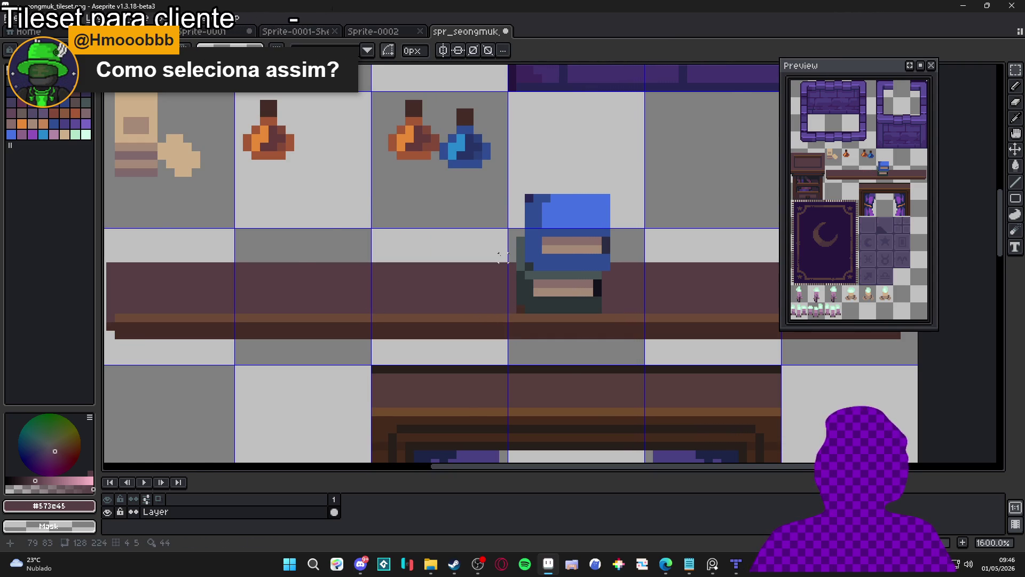
Select the two blue-chair tiles and make the shelf band colour transparent with Replace Color.
scroll(502, 258, down, 3)
scroll(580, 292, up, 2)
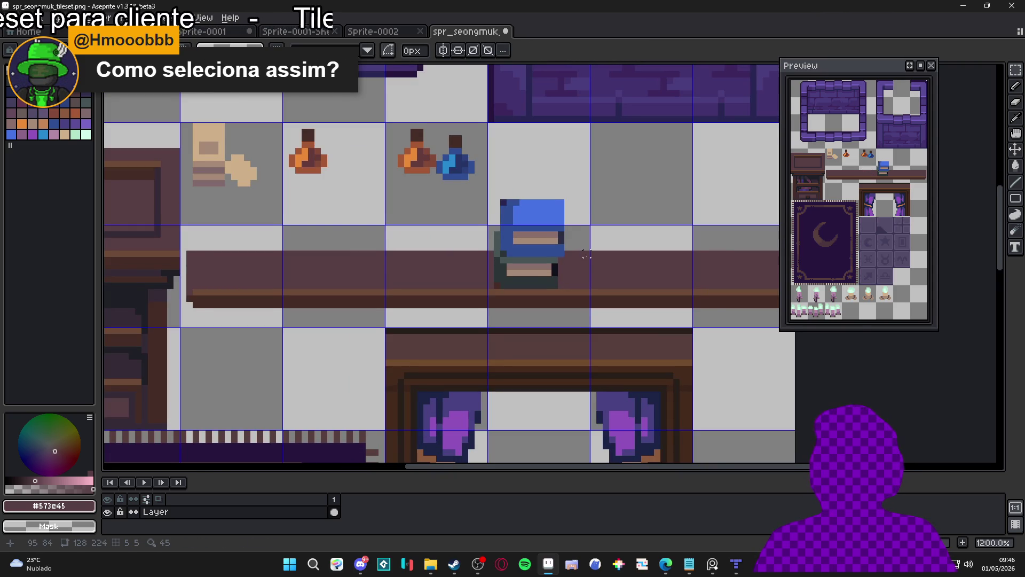
scroll(586, 264, up, 1)
drag(571, 155, 542, 270)
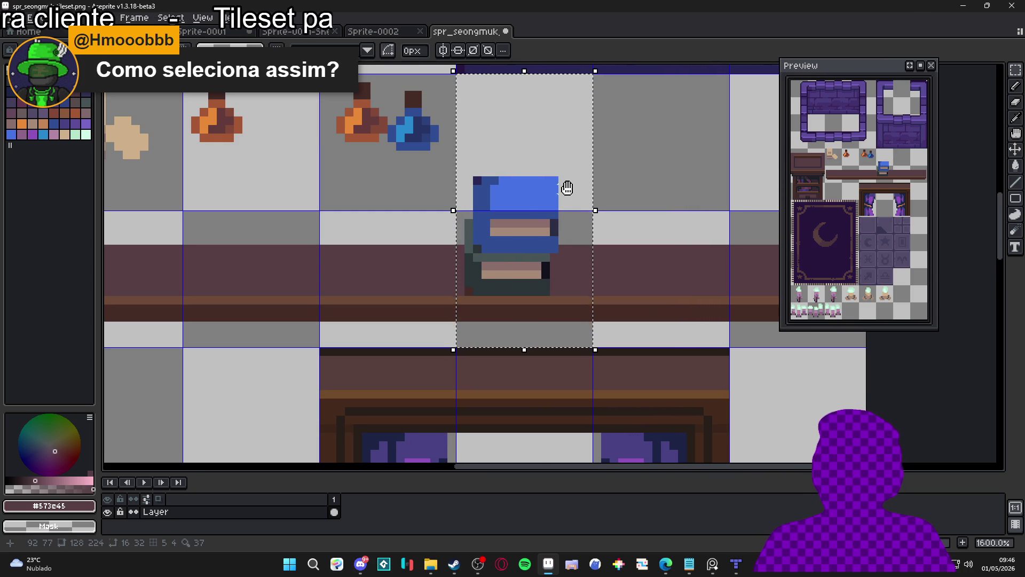
key(shift+r)
click(736, 118)
Replace the light brown and dark brown shelf colours with transparency, then deselect.
alt+click(586, 297)
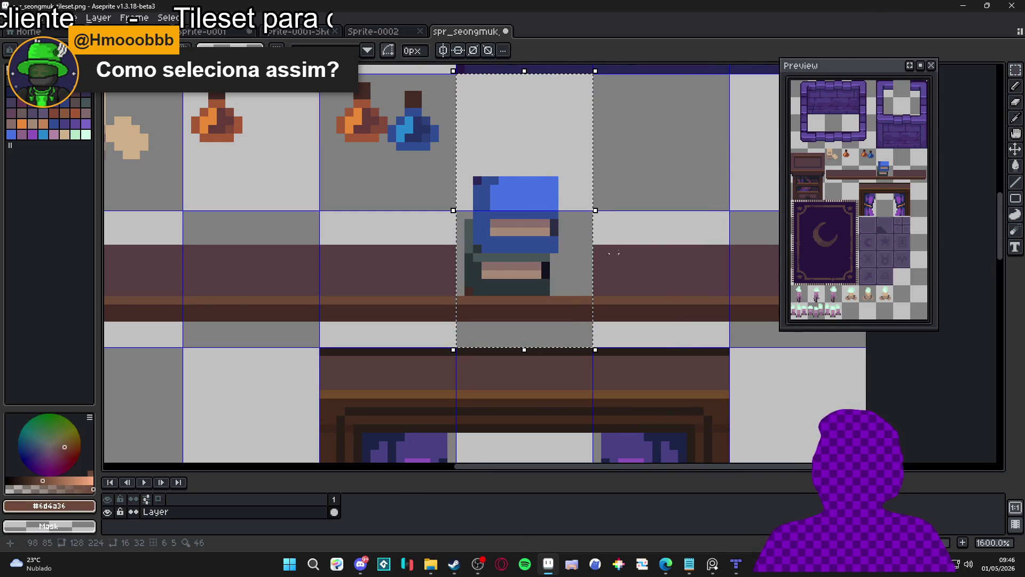
key(shift+r)
click(729, 120)
alt+click(535, 311)
key(shift+r)
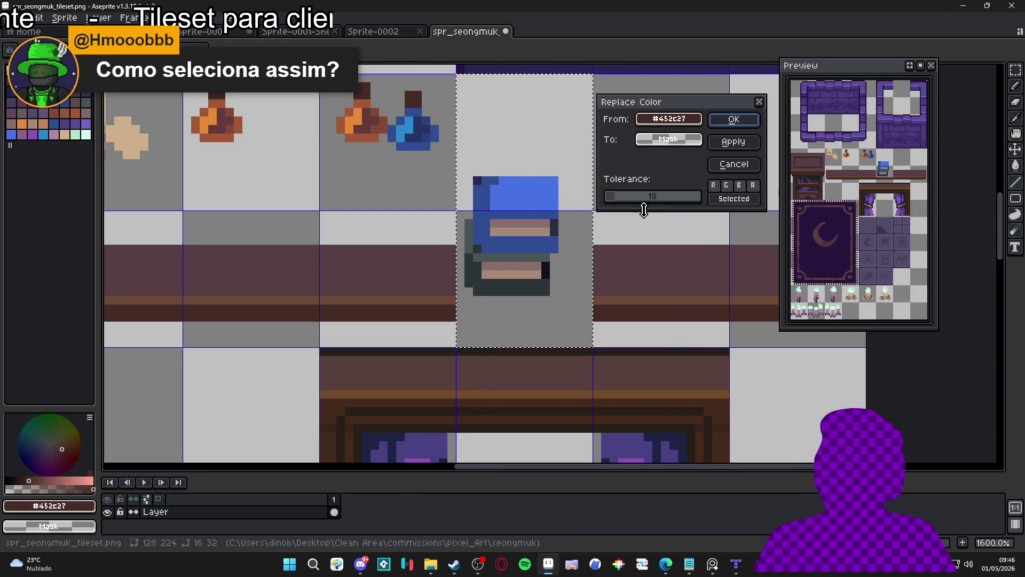
click(737, 118)
key(ctrl+d)
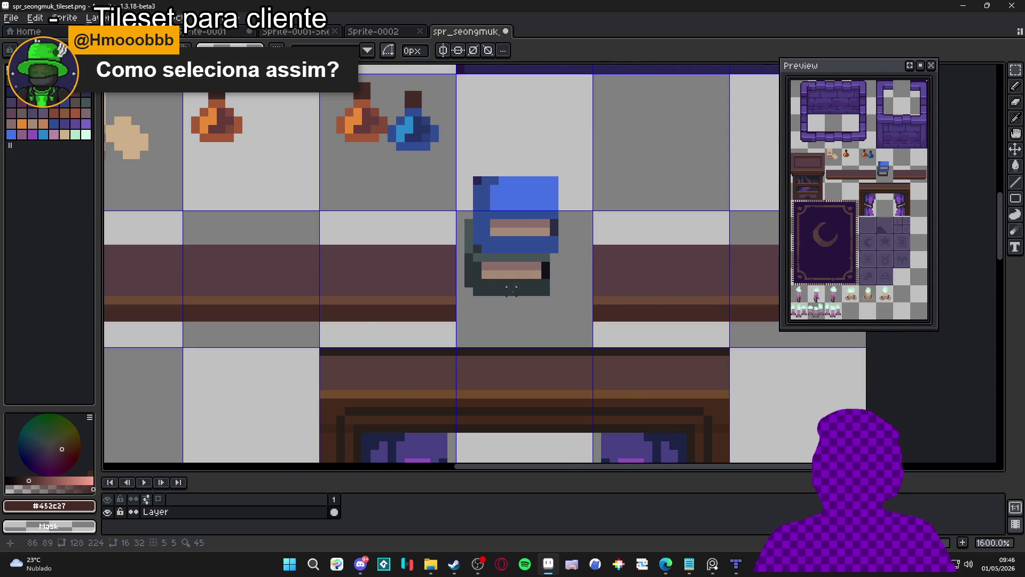
scroll(520, 299, down, 2)
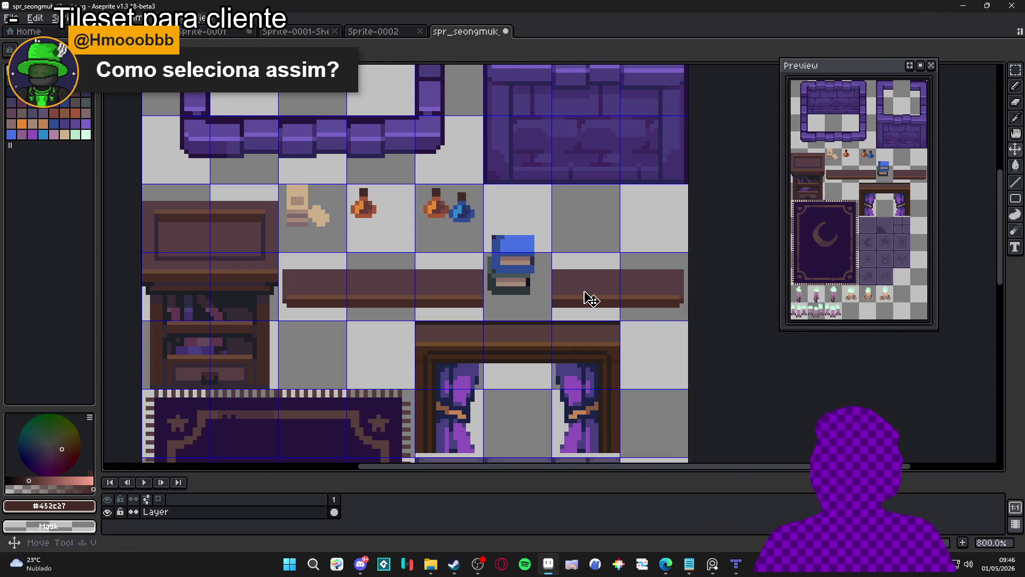
Move the shelf end tile so it sits just left of the blue chair.
key(m)
click(590, 297)
mouse_move(590, 298)
mouse_down()
mouse_move(451, 293)
mouse_move(670, 300)
mouse_up()
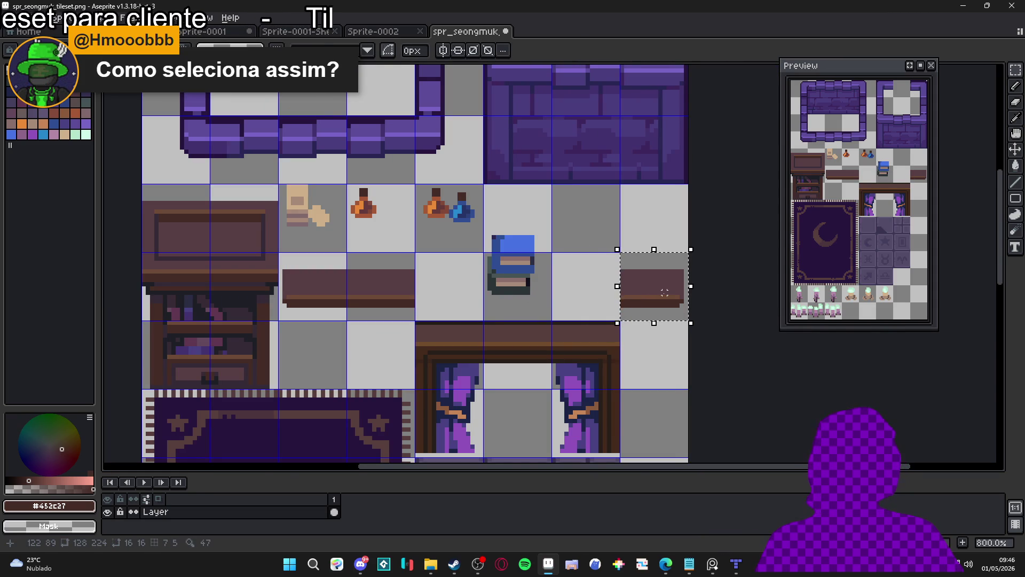
key(ctrl+z)
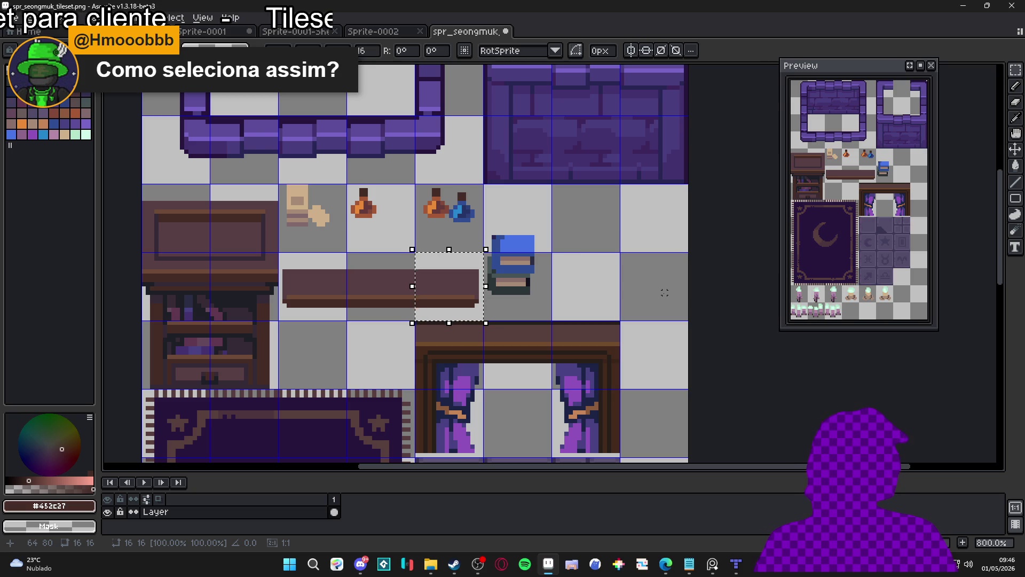
click(416, 286)
mouse_move(412, 296)
mouse_down()
mouse_move(396, 297)
mouse_move(396, 309)
mouse_move(460, 304)
mouse_move(432, 297)
mouse_move(374, 224)
mouse_move(512, 289)
mouse_move(300, 340)
mouse_move(310, 235)
mouse_move(361, 314)
mouse_up()
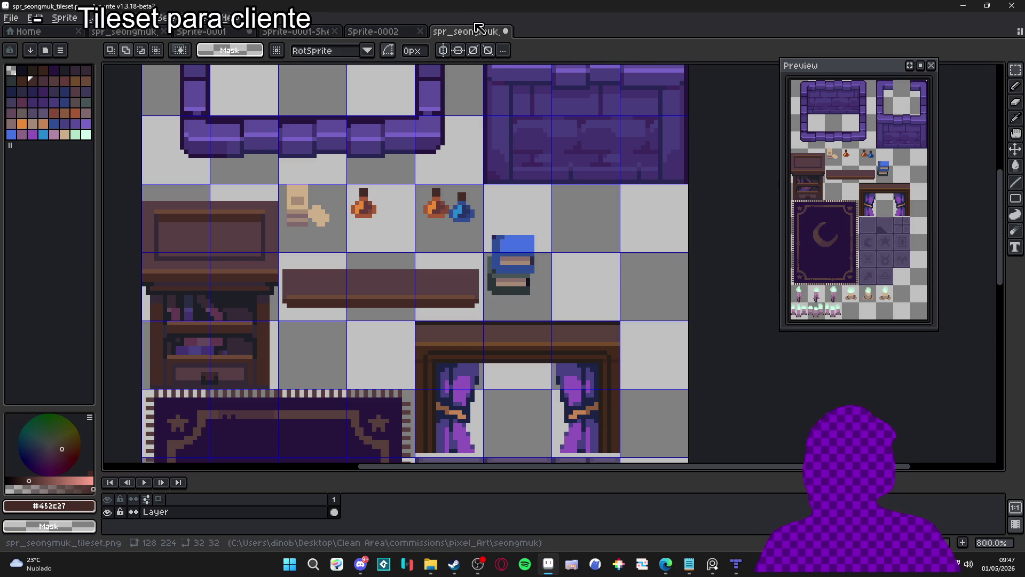
Save spr_seongmuk_tileset.png with Ctrl+S.
scroll(435, 228, down, 1)
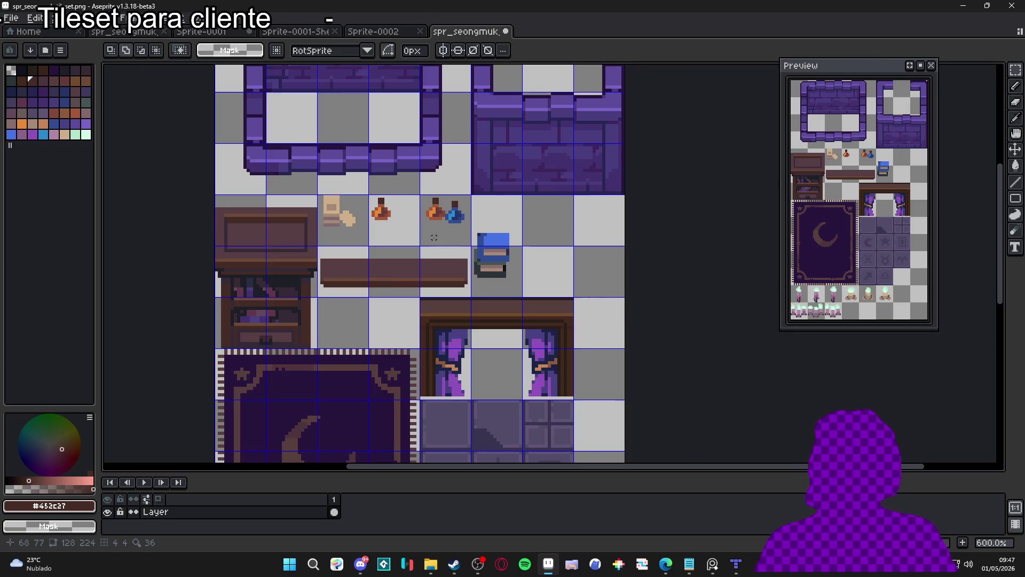
drag(405, 254, 415, 256)
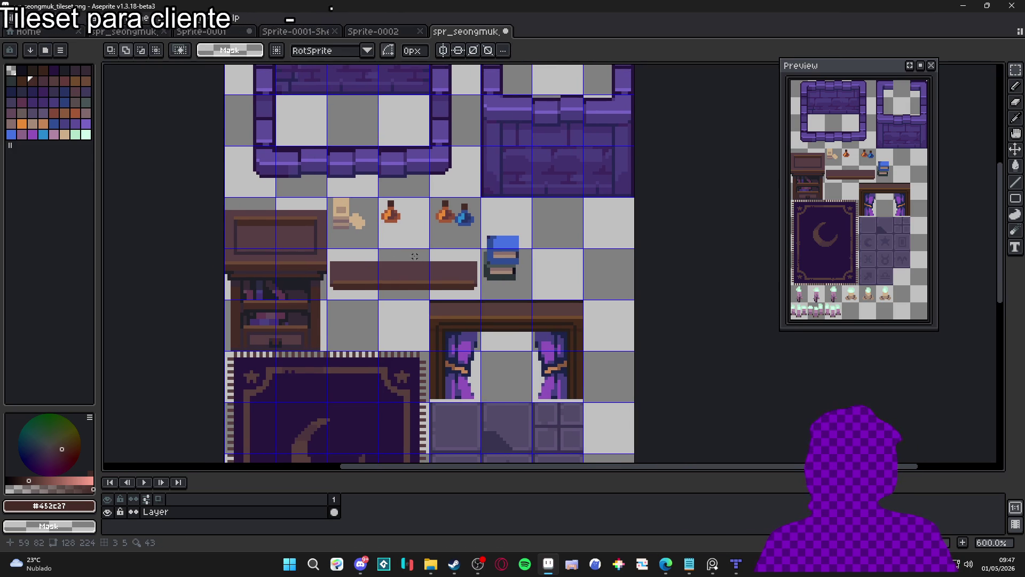
scroll(369, 256, down, 1)
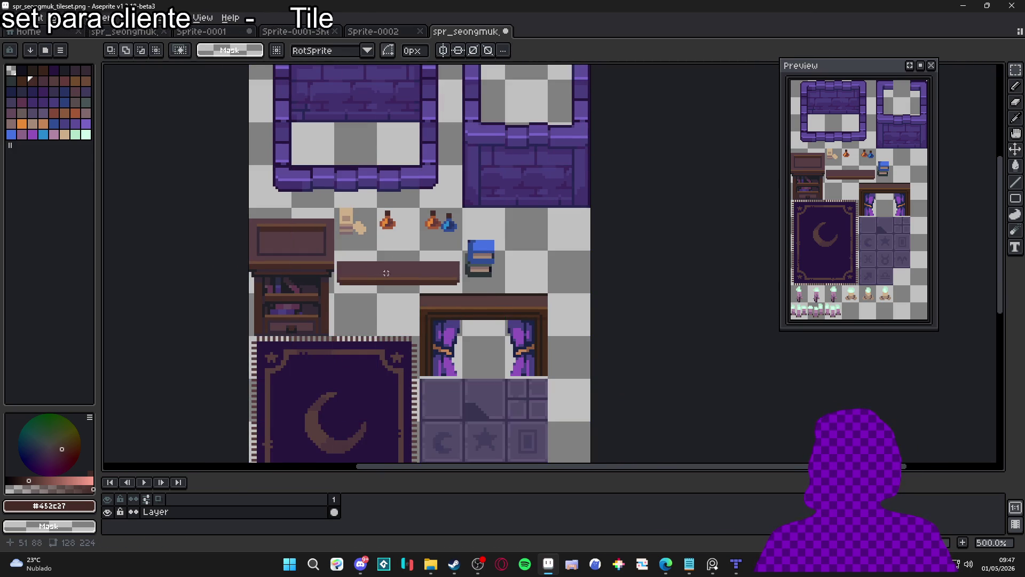
key(ctrl+s)
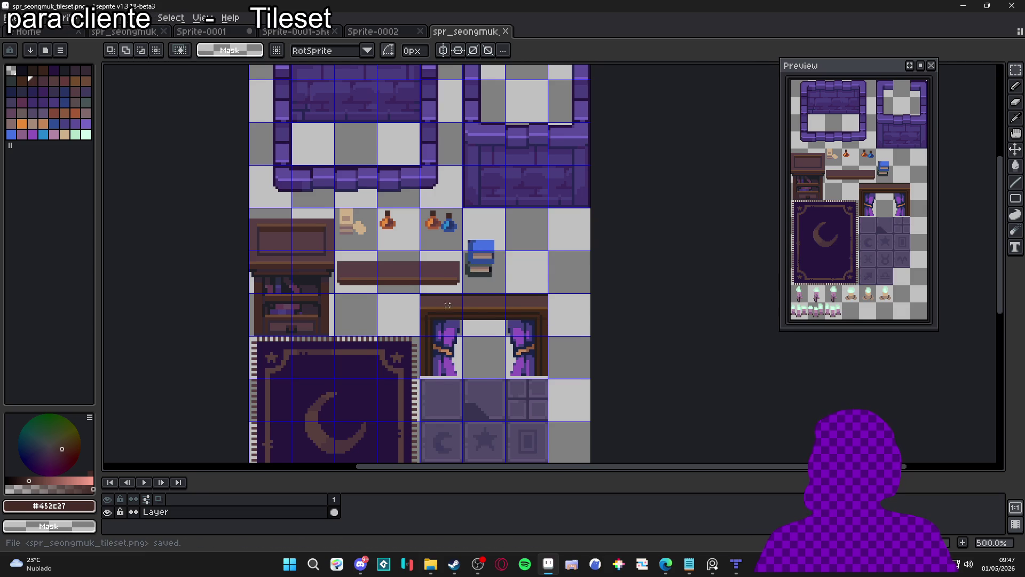
scroll(450, 304, down, 1)
drag(403, 332, 414, 228)
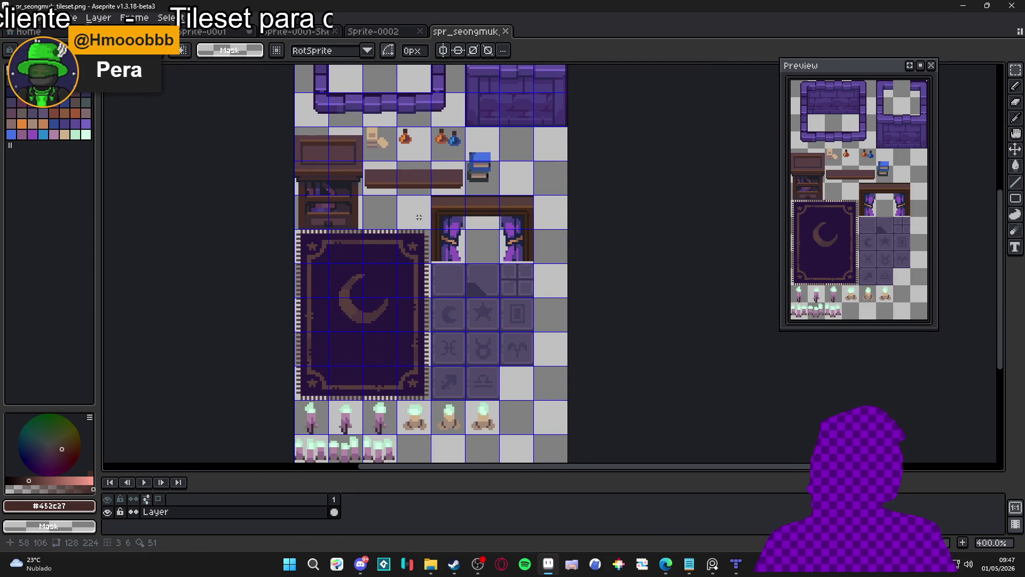
mouse_move(419, 224)
mouse_down()
mouse_move(422, 181)
mouse_move(412, 278)
mouse_up()
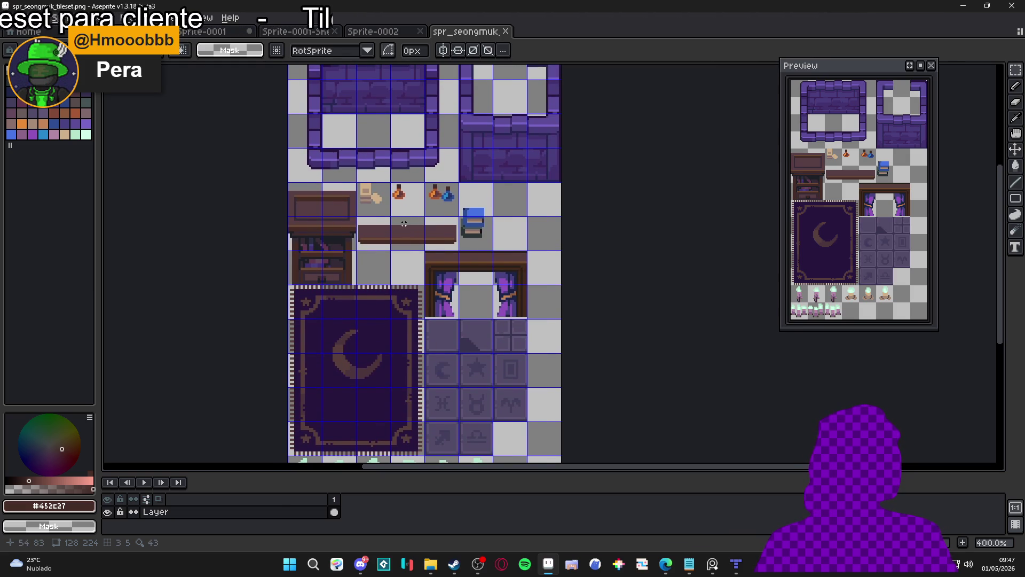
scroll(402, 247, down, 2)
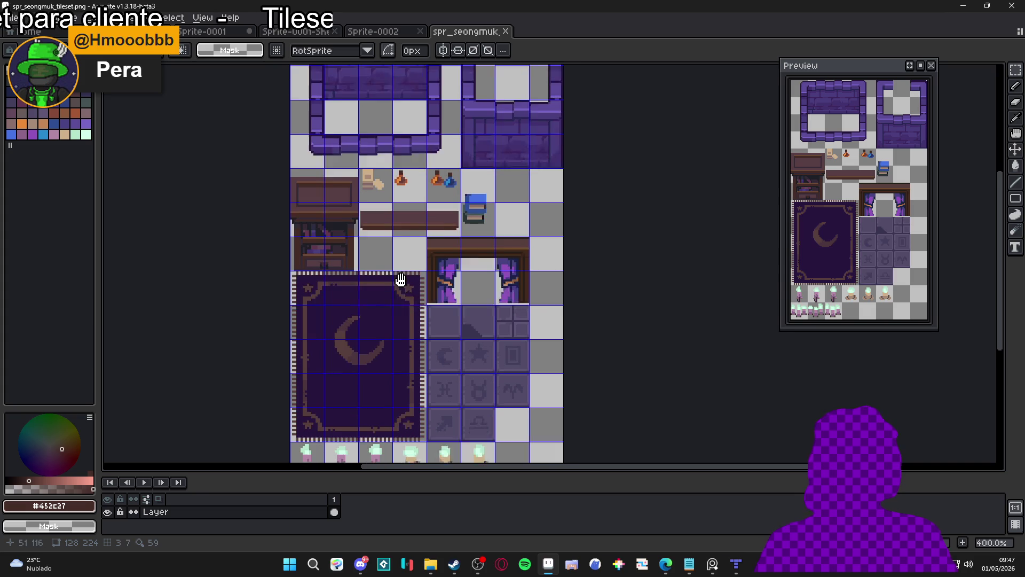
scroll(420, 281, down, 1)
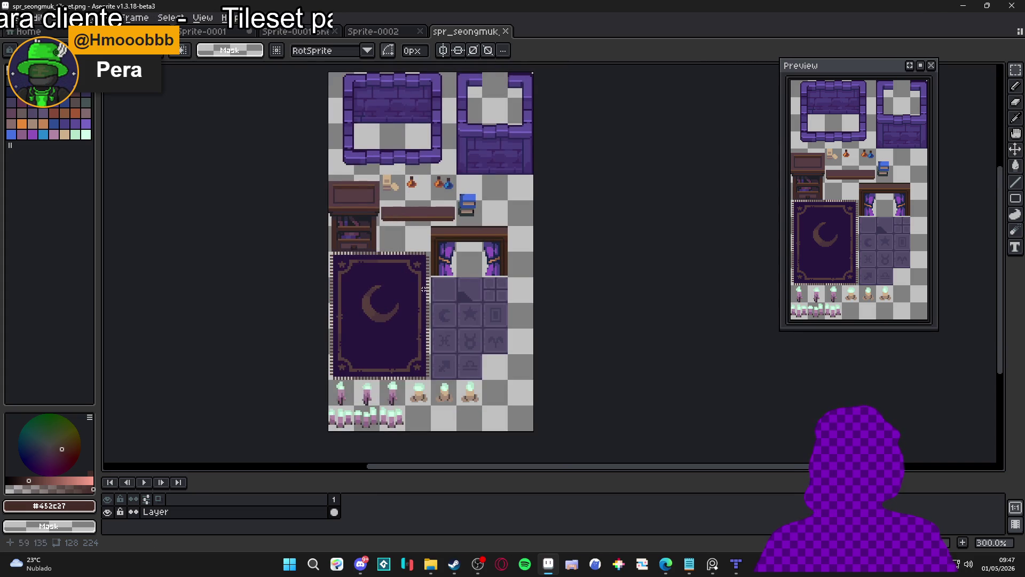
mouse_move(431, 238)
mouse_down()
mouse_move(431, 290)
mouse_move(431, 272)
mouse_move(454, 289)
mouse_move(412, 280)
mouse_up()
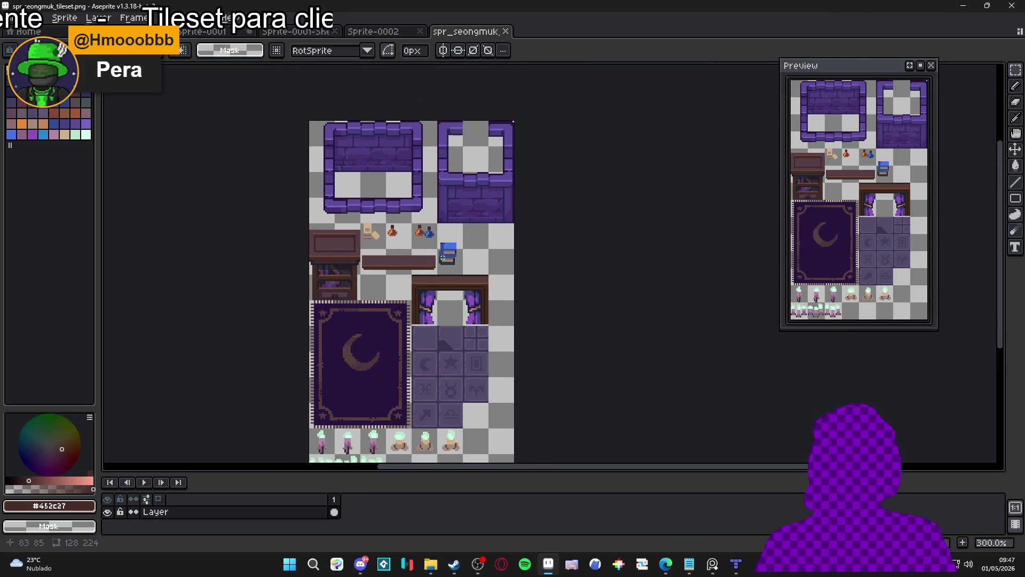
scroll(470, 246, down, 2)
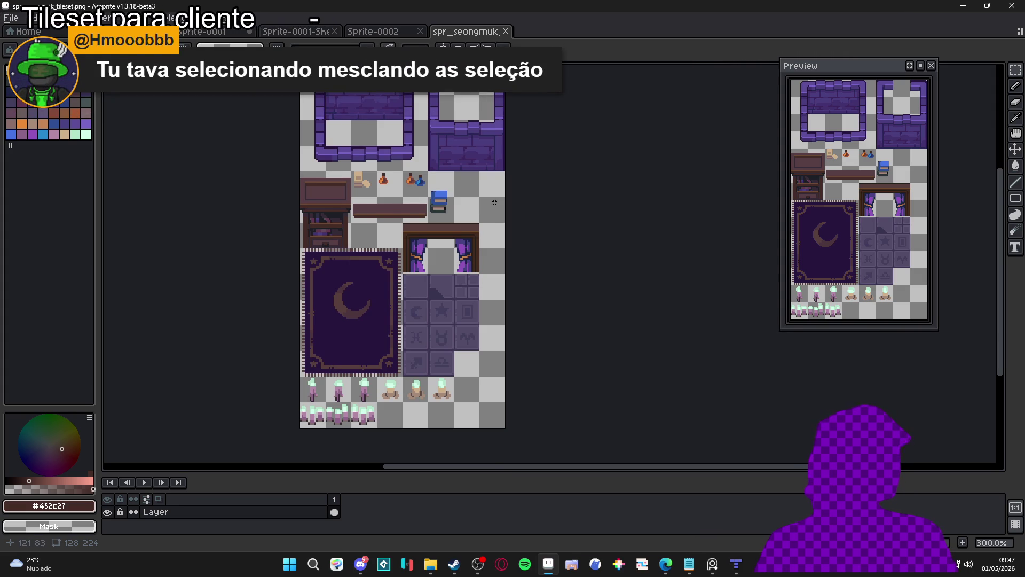
scroll(398, 116, up, 3)
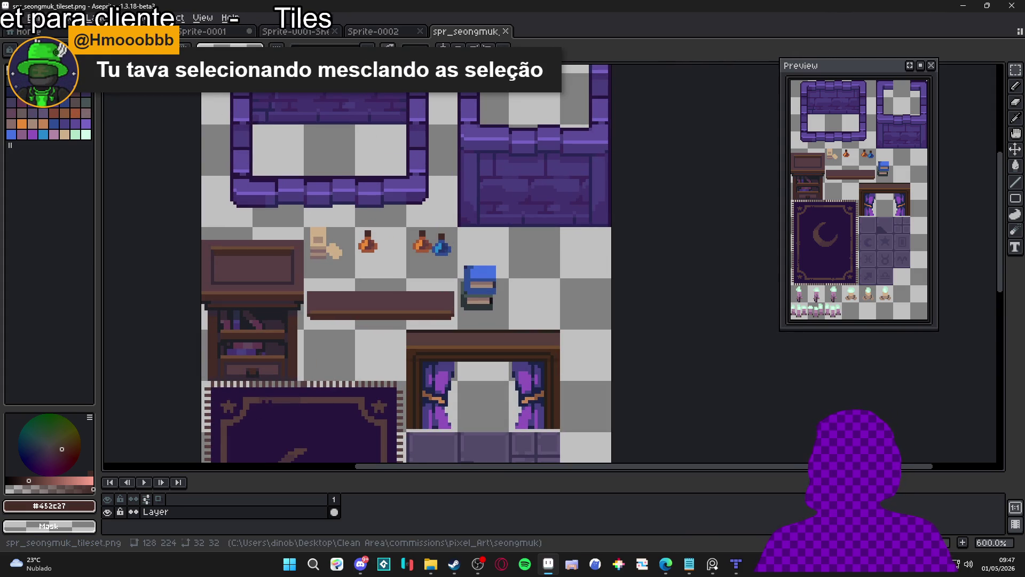
scroll(517, 271, up, 3)
scroll(303, 188, up, 5)
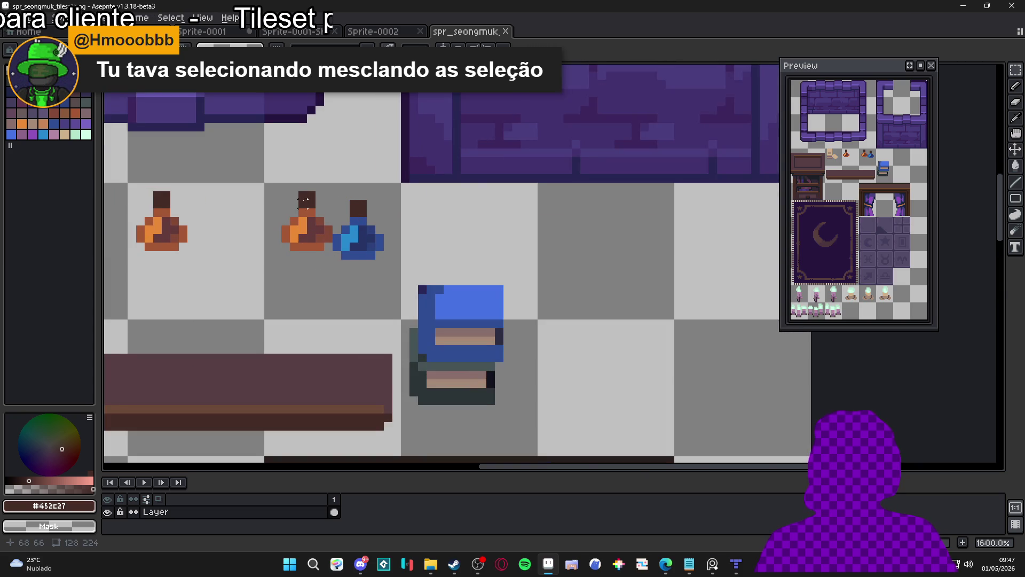
drag(292, 184, 327, 304)
drag(359, 256, 259, 287)
drag(283, 245, 334, 245)
drag(338, 297, 283, 297)
key(ctrl+d)
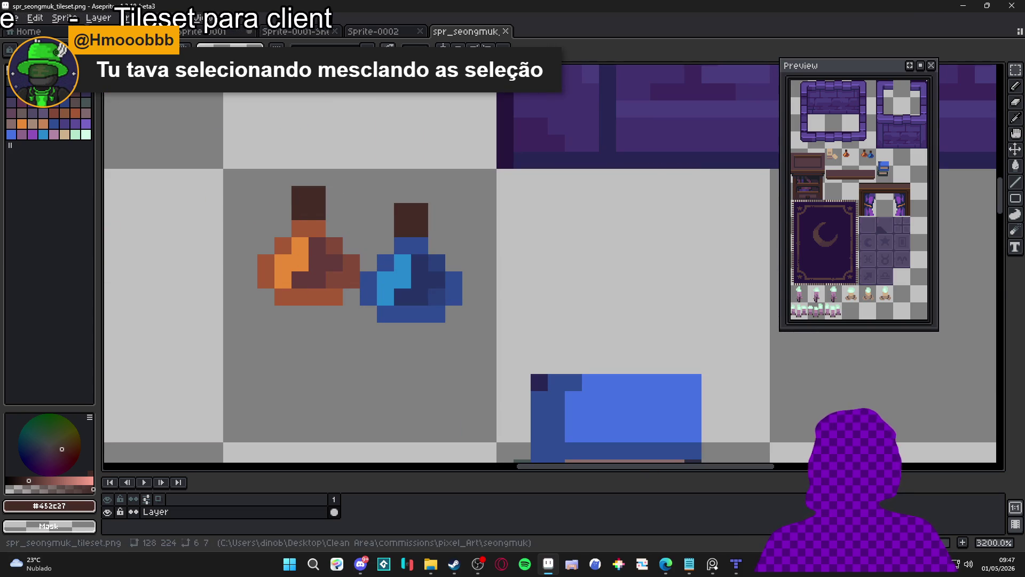
drag(300, 194, 323, 300)
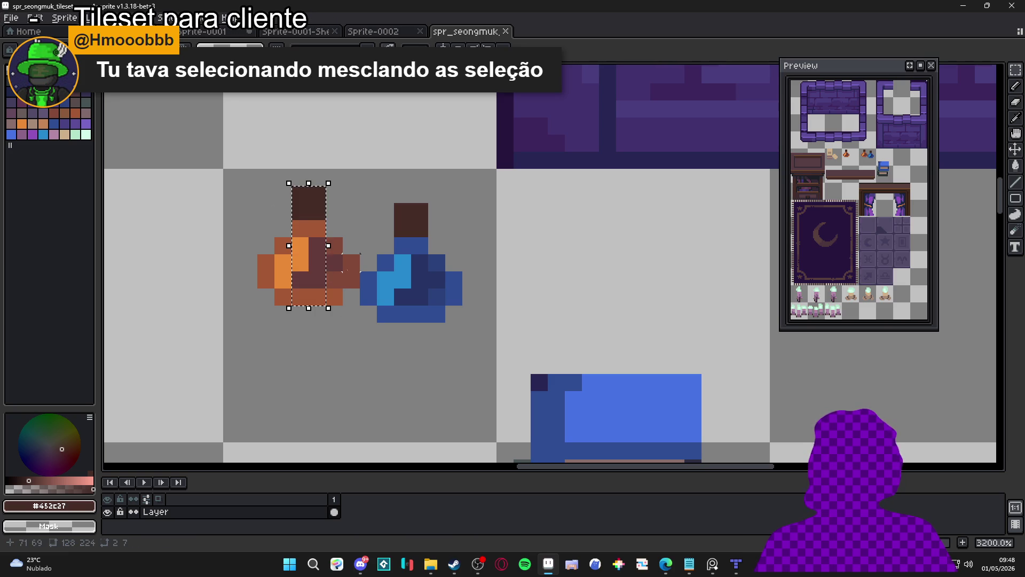
mouse_move(360, 254)
mouse_down()
mouse_move(242, 289)
mouse_move(258, 290)
mouse_up()
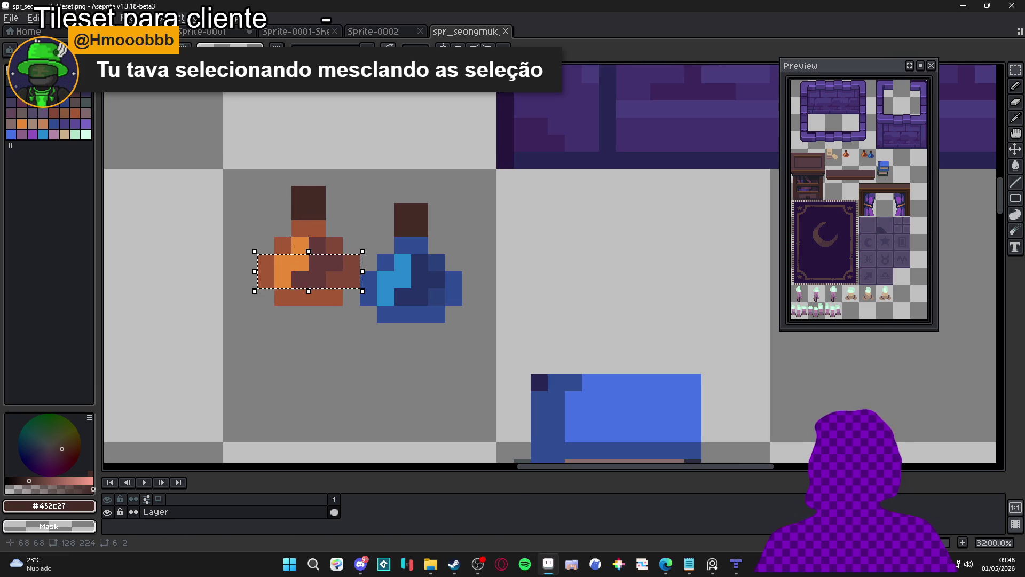
key(ctrl+z)
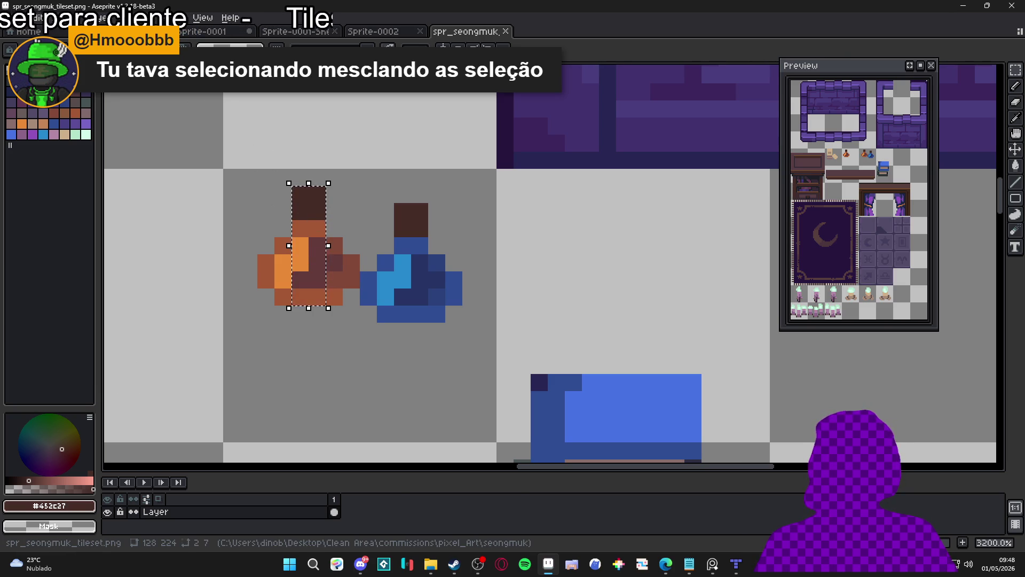
mouse_move(368, 228)
mouse_down()
mouse_move(205, 271)
mouse_move(308, 224)
mouse_up()
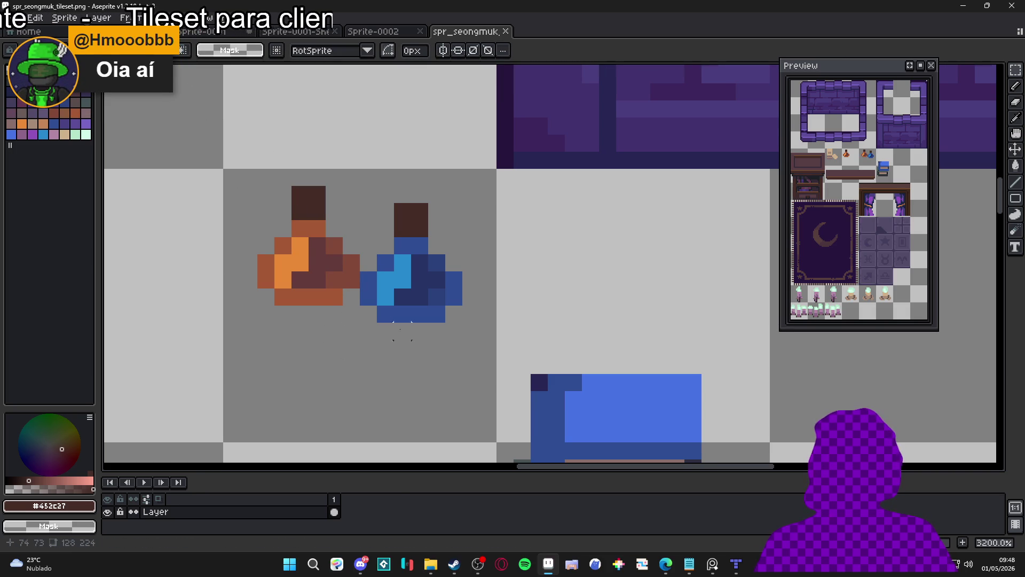
mouse_move(274, 186)
mouse_down()
mouse_move(393, 292)
mouse_move(380, 291)
mouse_up()
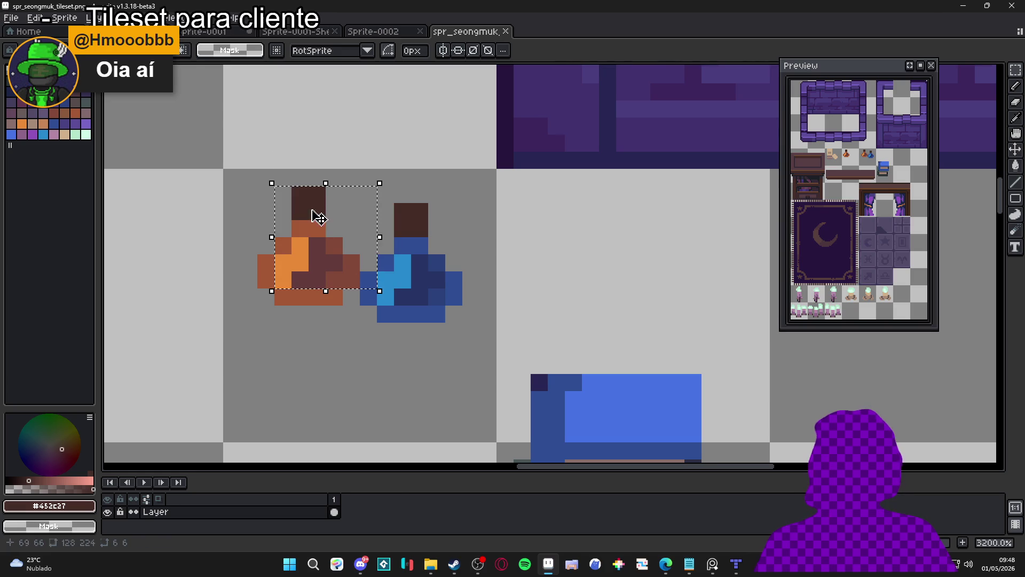
drag(437, 348, 308, 220)
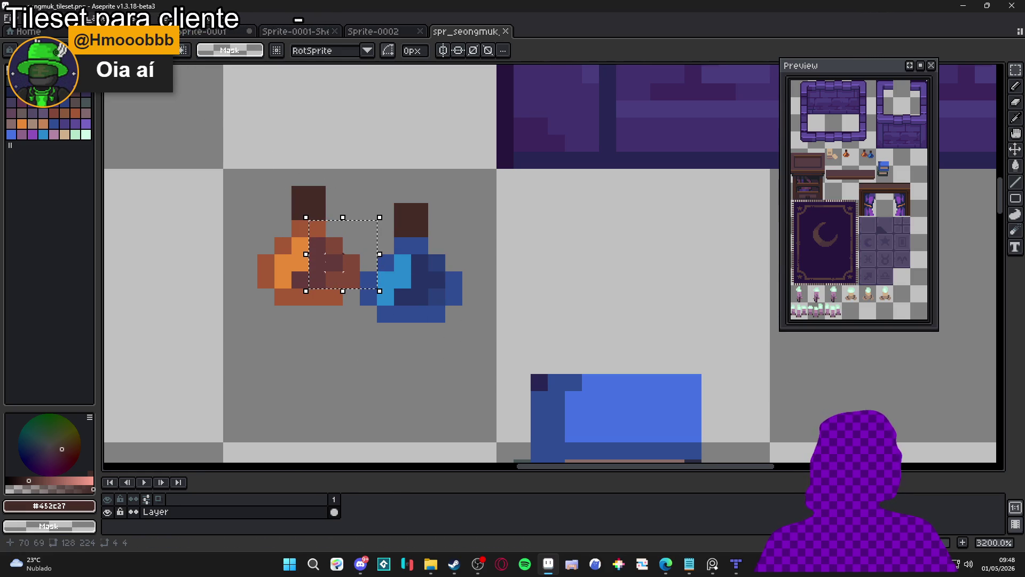
click(283, 177)
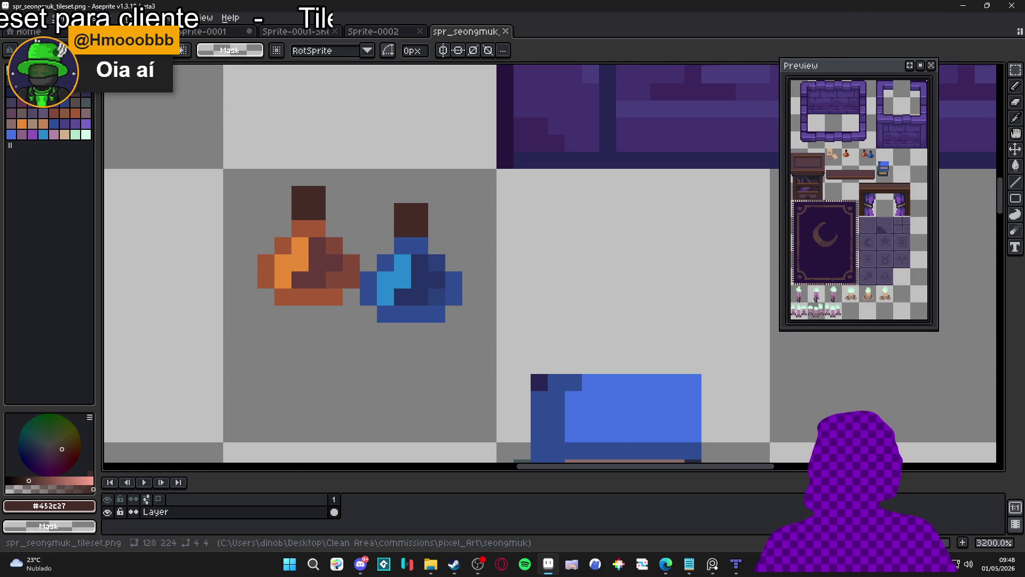
scroll(301, 246, right, 1)
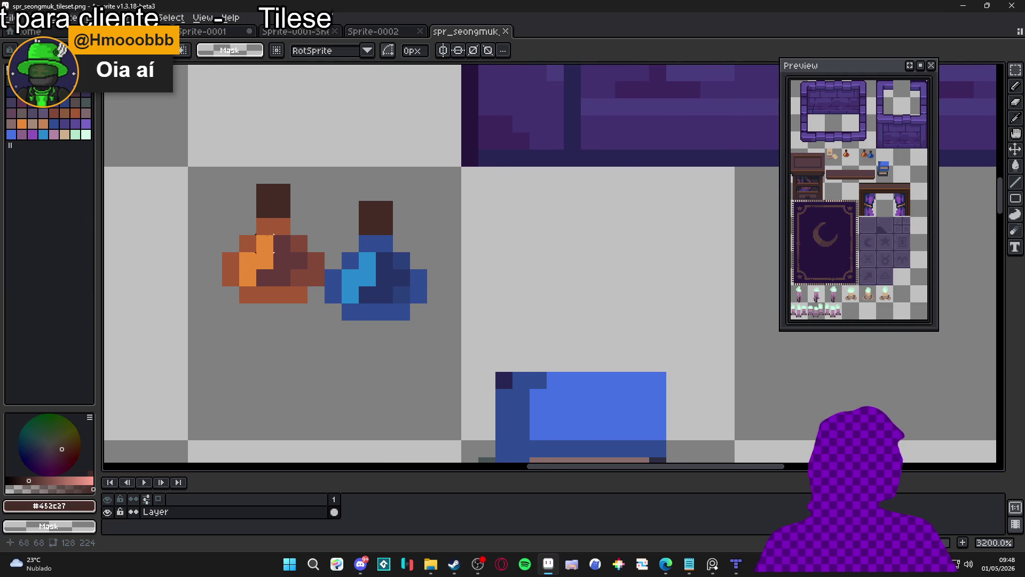
scroll(296, 251, down, 1)
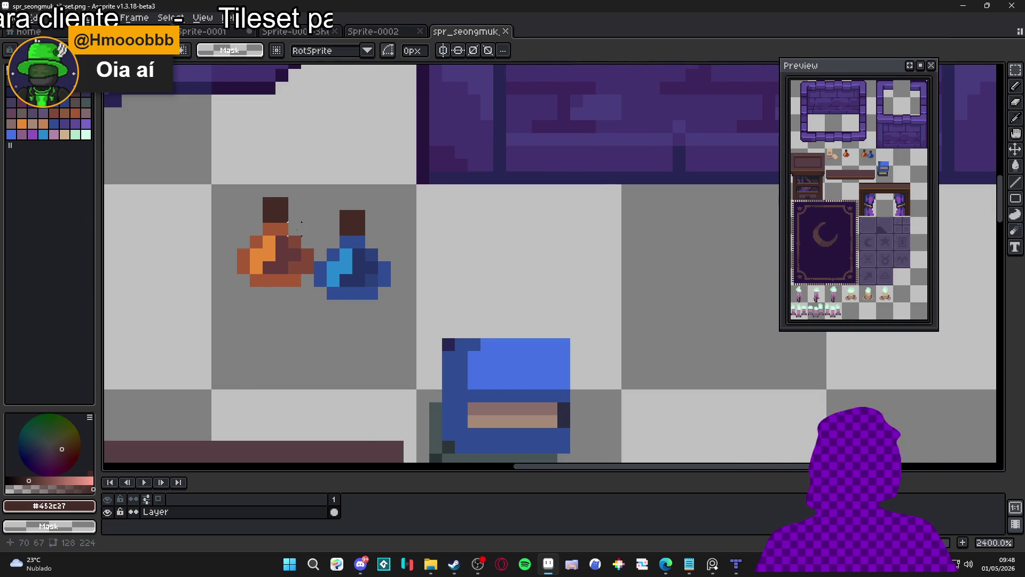
scroll(295, 230, down, 6)
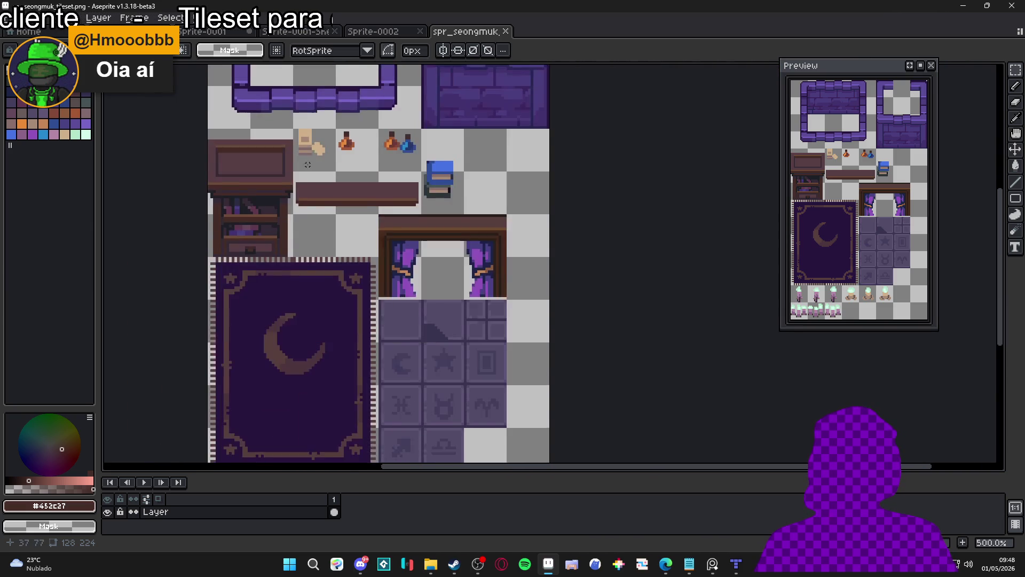
Select the whole tileset, toggle the tile grid on and off, and keep the canvas at 128 × 224.
scroll(307, 162, down, 2)
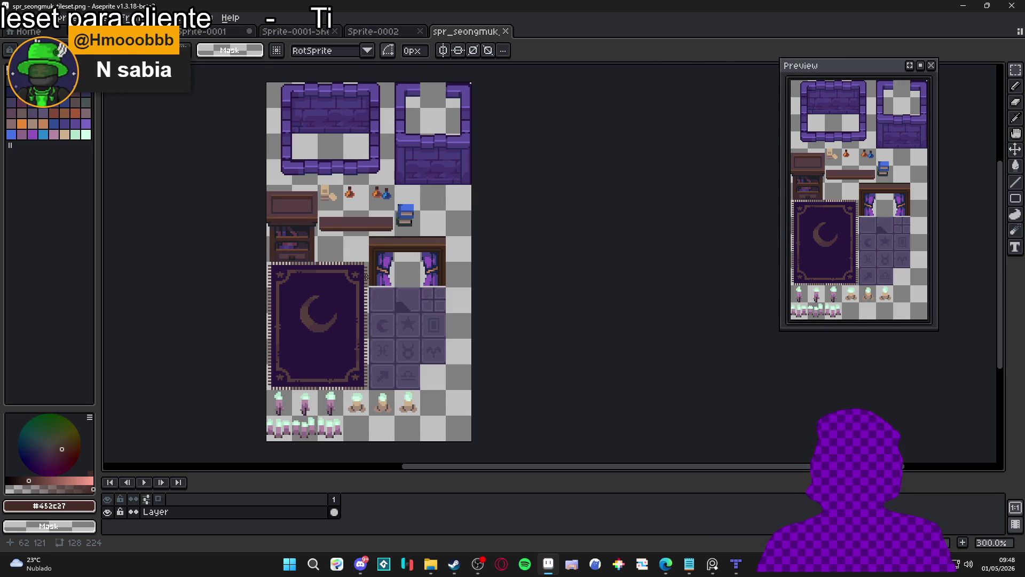
drag(368, 249, 407, 249)
key(ctrl+a)
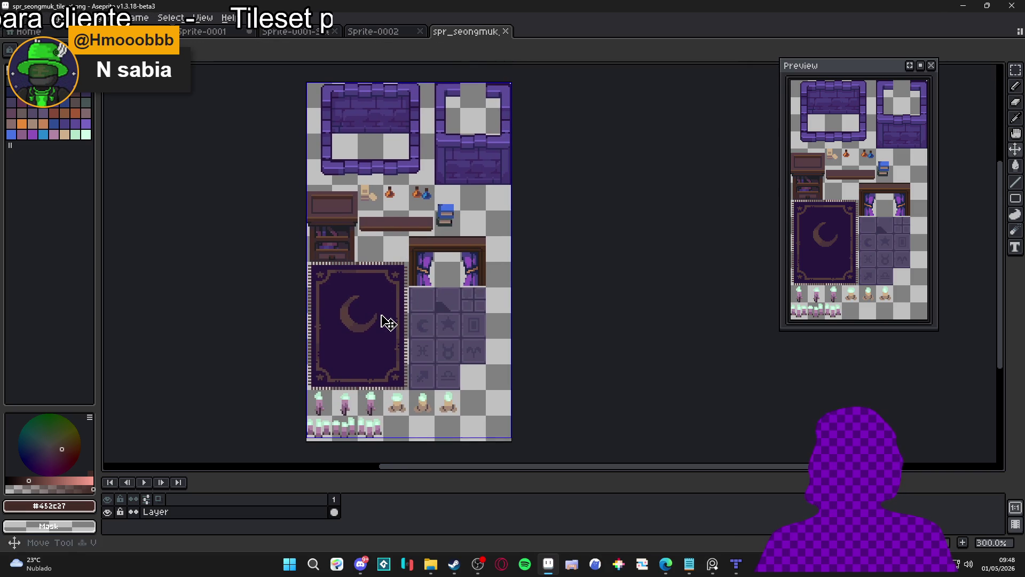
key(ctrl+apostrophe)
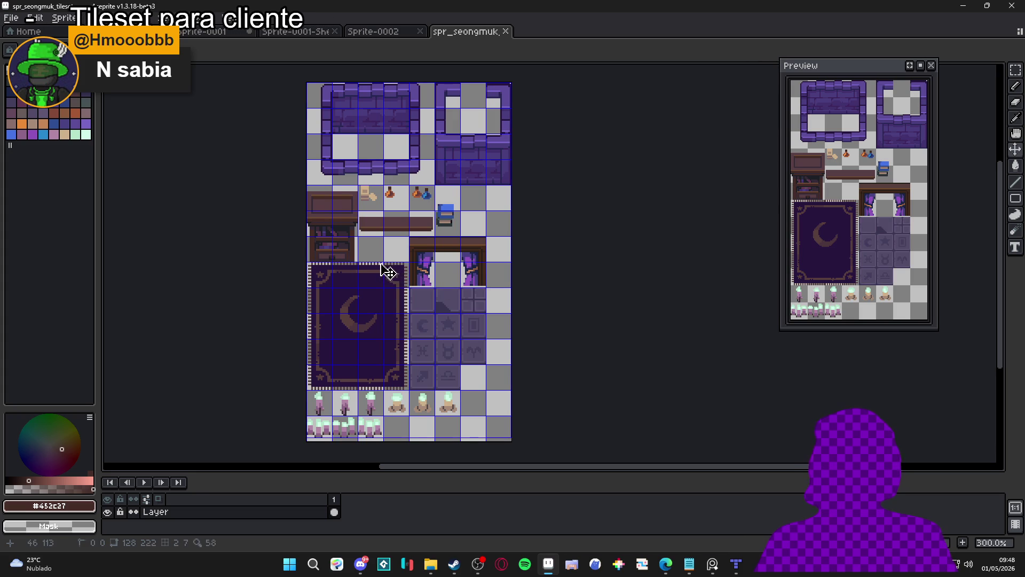
key(ctrl+apostrophe)
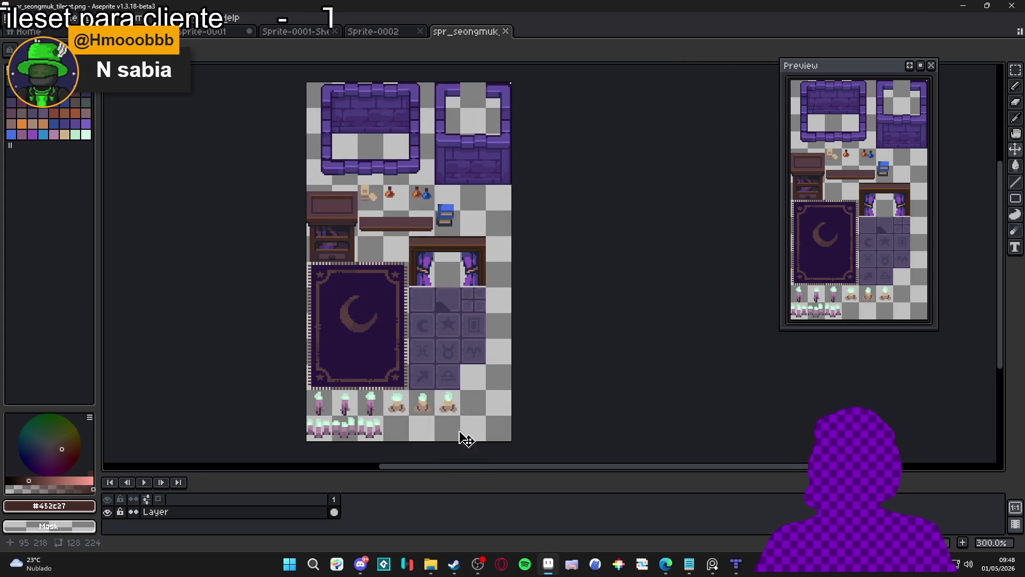
key(Return)
click(16, 17)
key(Escape)
Save As PNG, overwriting the existing spr_seongmuk_tileset file.
key(ctrl+shift+s)
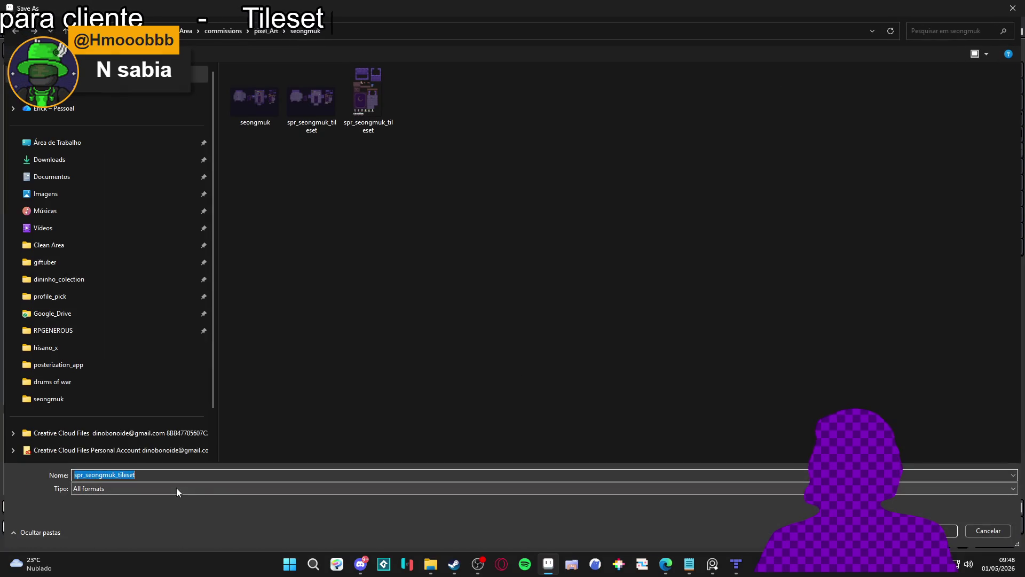
click(182, 488)
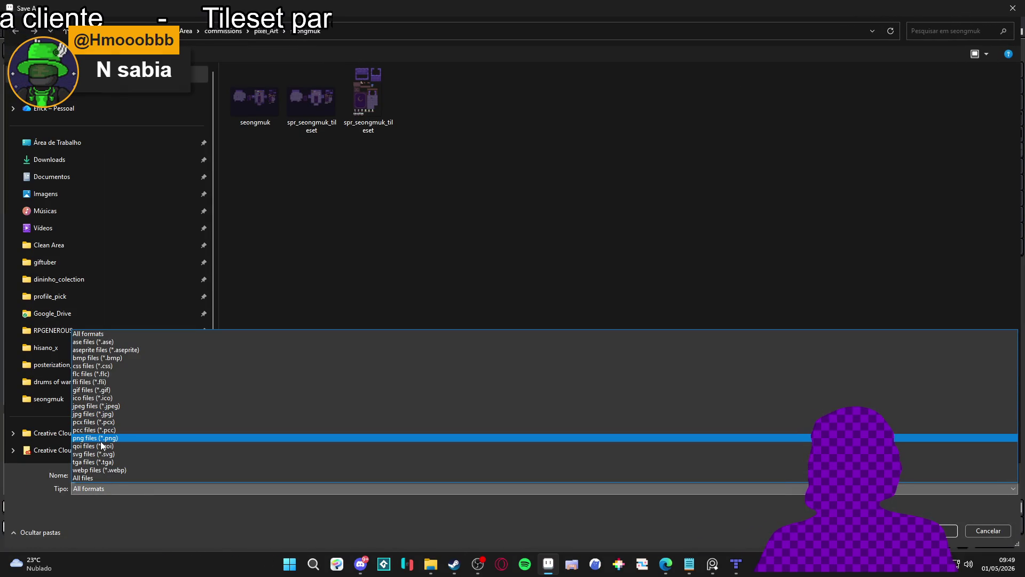
click(101, 439)
double_click(243, 131)
click(537, 281)
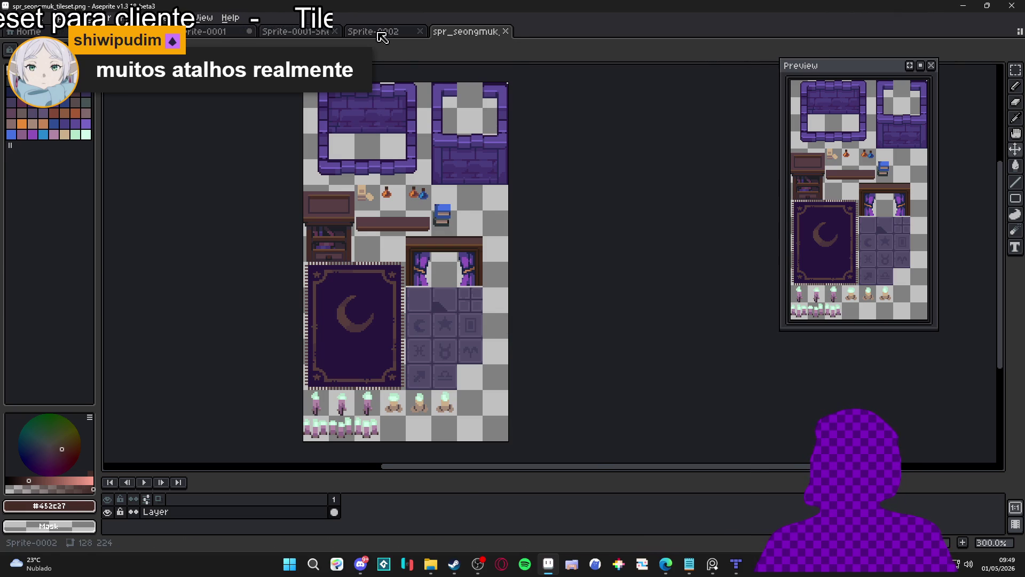
Close the empty Sprite-0002 document and return to the tileset tab.
click(379, 33)
click(413, 32)
click(329, 33)
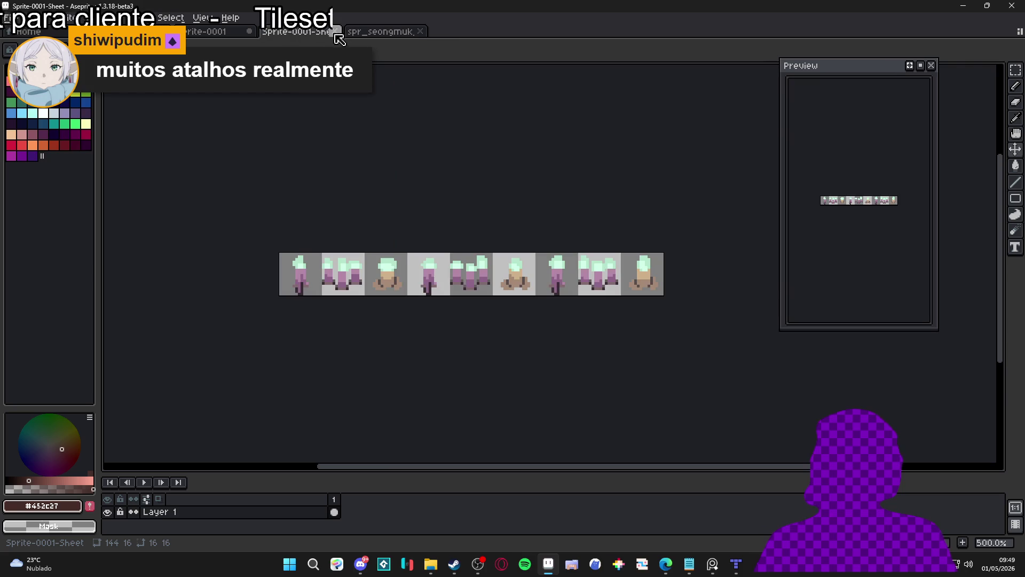
click(348, 35)
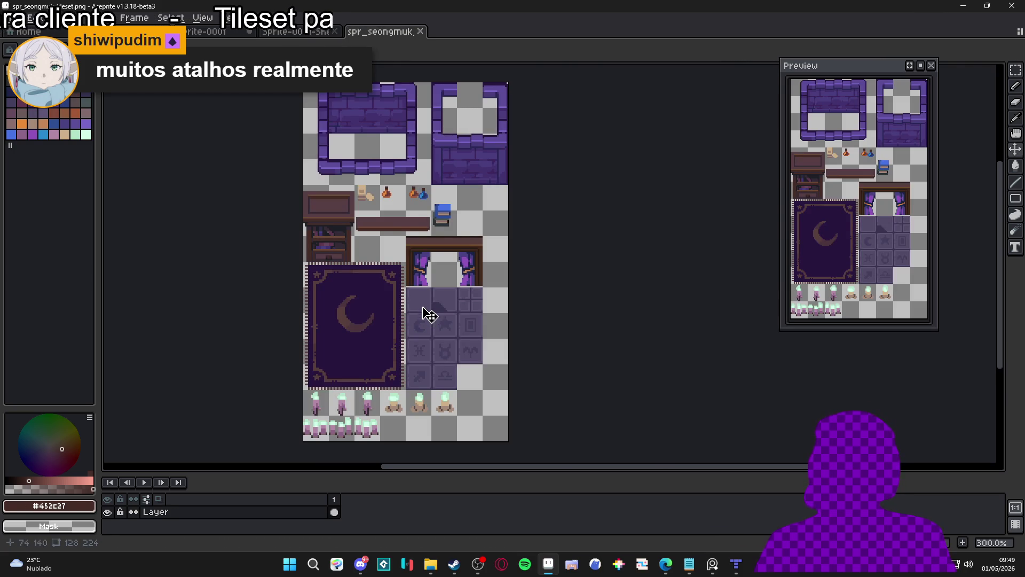
scroll(427, 308, up, 3)
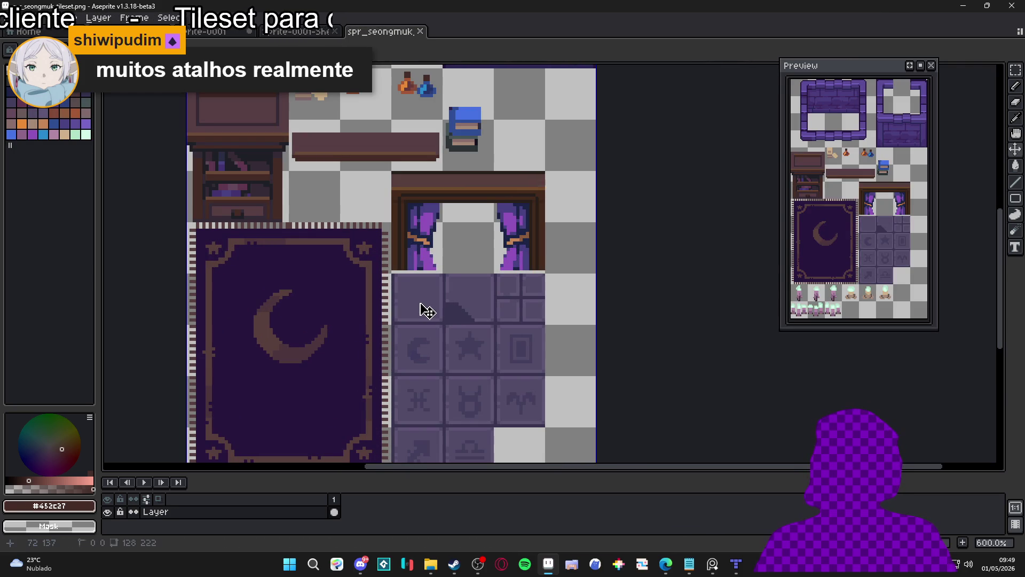
Show the tile grid, select a single floor tile, then select a block of engraved floor tiles.
key(m)
key(ctrl+apostrophe)
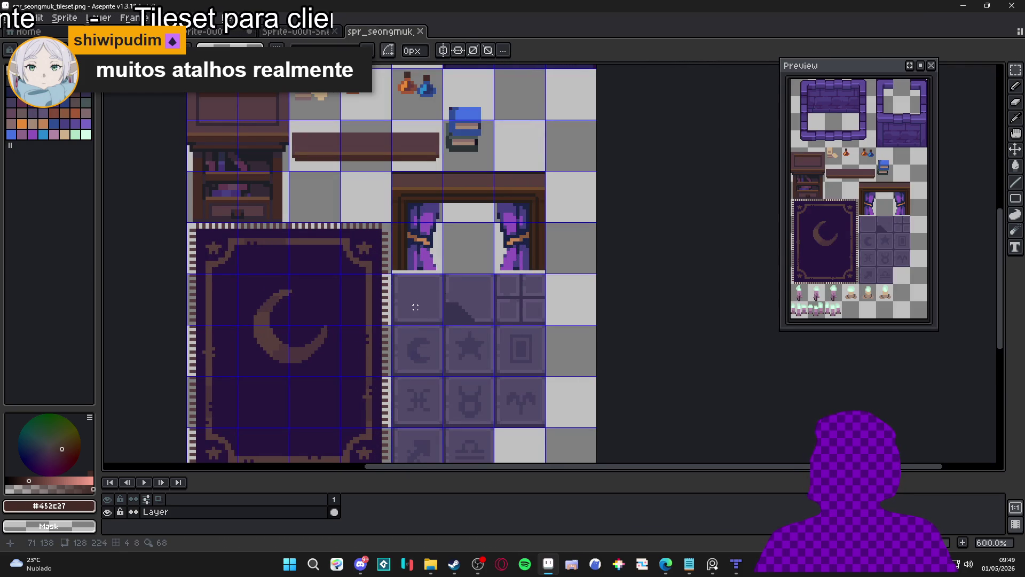
drag(416, 315, 422, 323)
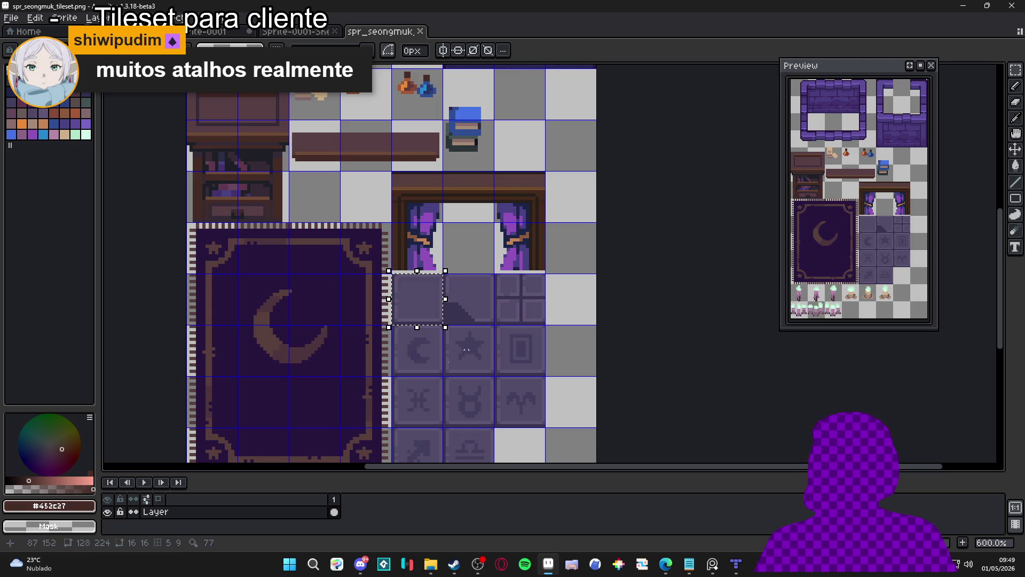
scroll(419, 336, up, 1)
scroll(416, 290, up, 1)
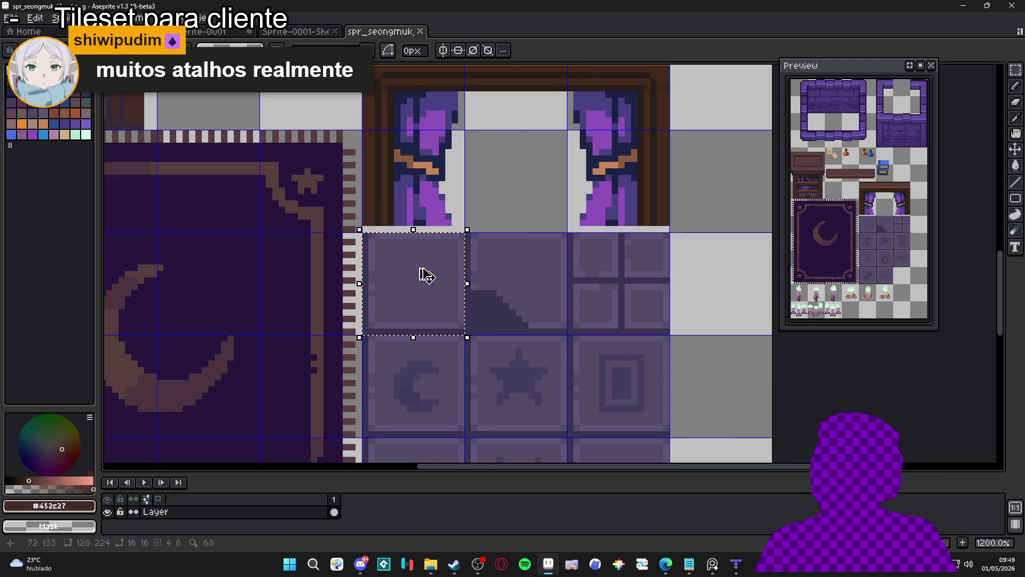
key(ctrl+d)
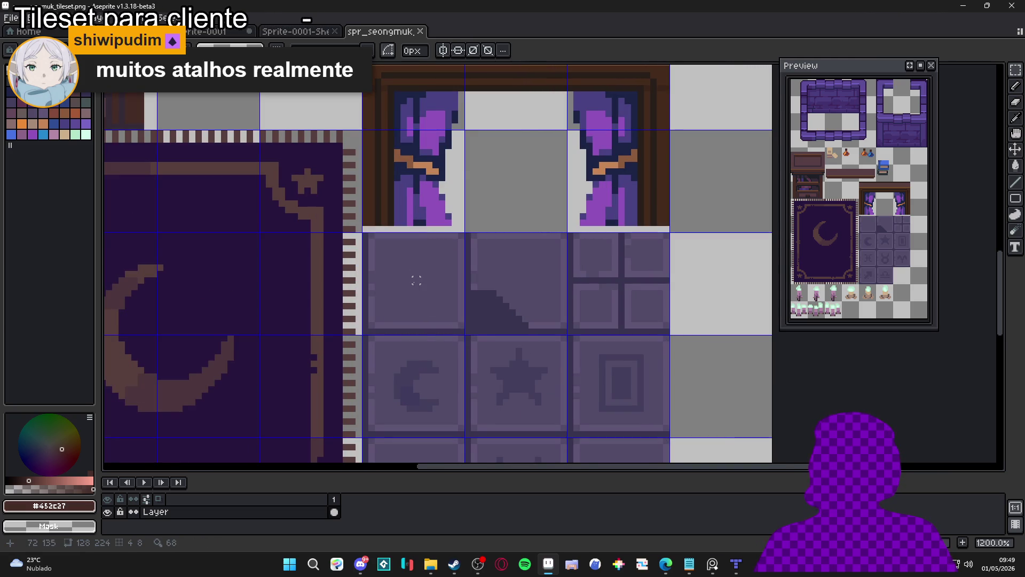
scroll(422, 291, down, 1)
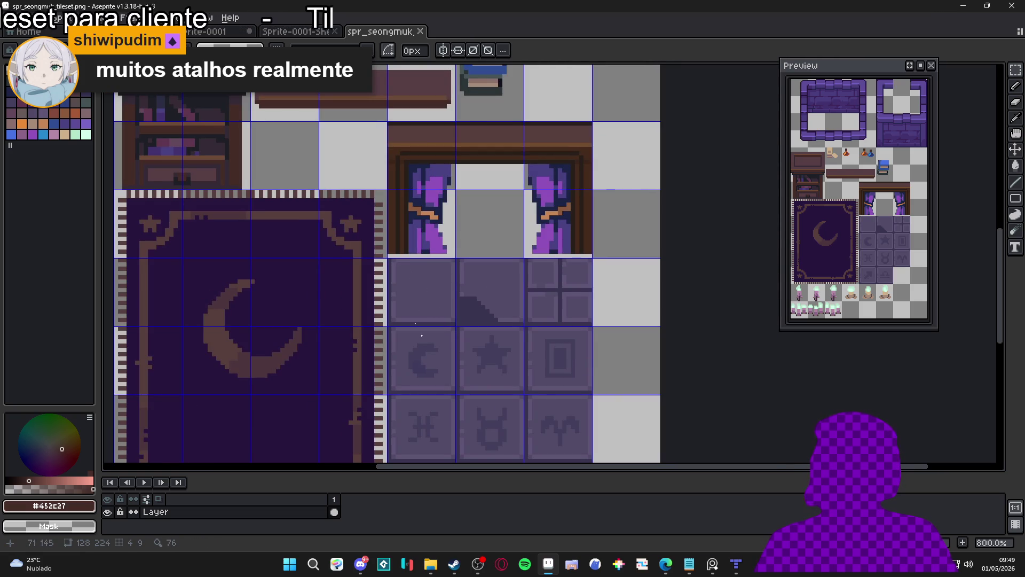
mouse_move(423, 299)
mouse_down()
mouse_move(486, 299)
mouse_move(422, 427)
mouse_move(538, 459)
mouse_move(283, 155)
mouse_move(491, 427)
mouse_move(555, 224)
mouse_move(490, 375)
mouse_move(457, 293)
mouse_up()
scroll(458, 293, down, 2)
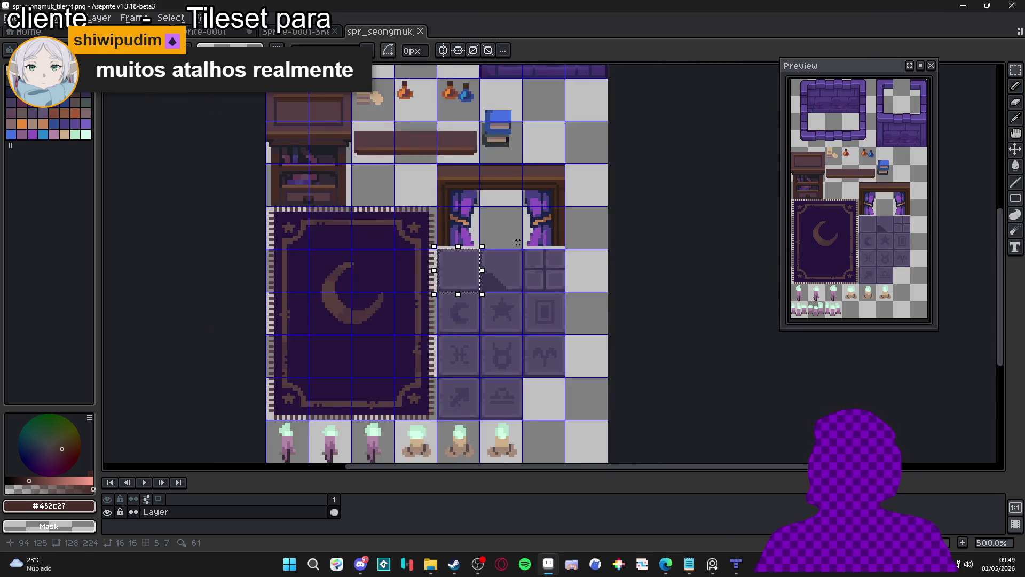
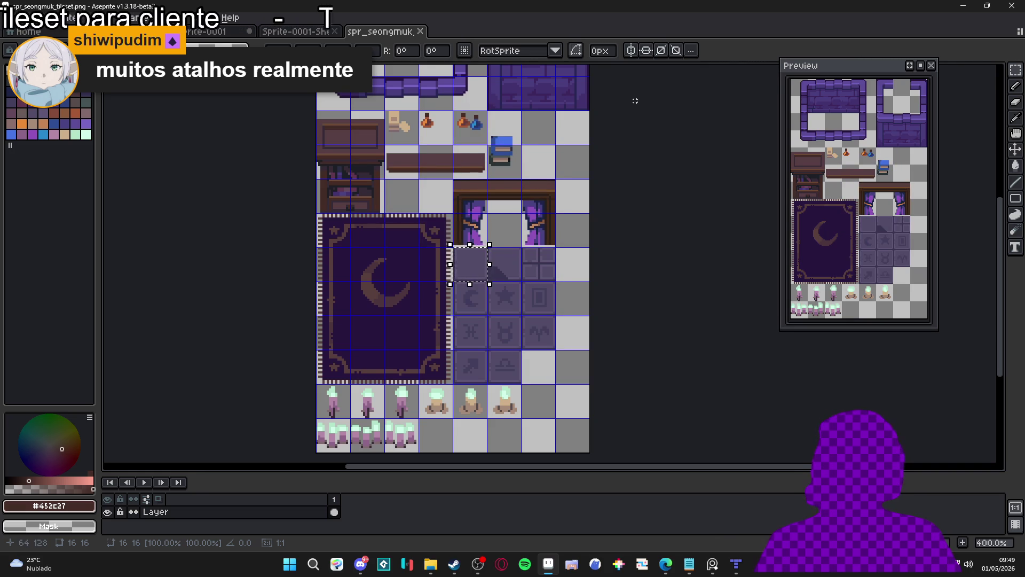
Bring the top of the tileset into view and set the selection corner radius to 4 px.
scroll(437, 269, up, 1)
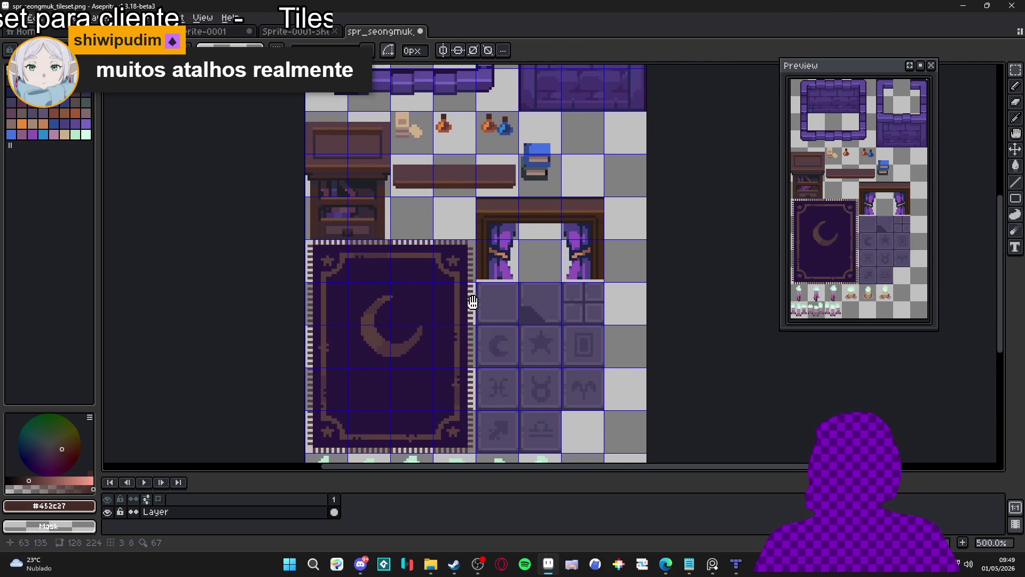
scroll(405, 257, down, 1)
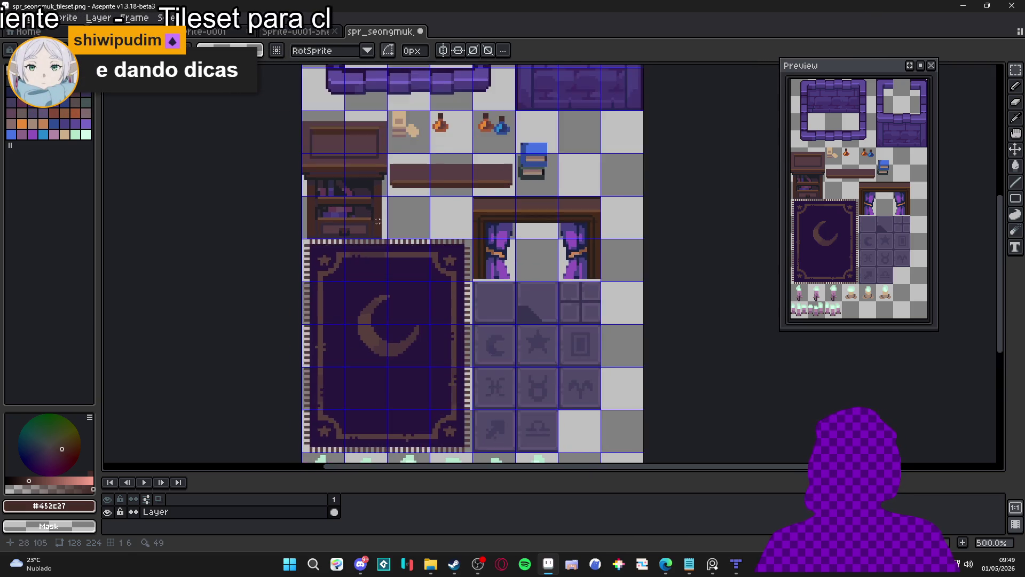
scroll(384, 235, down, 1)
drag(384, 232, 386, 282)
scroll(397, 234, up, 1)
drag(396, 234, 380, 199)
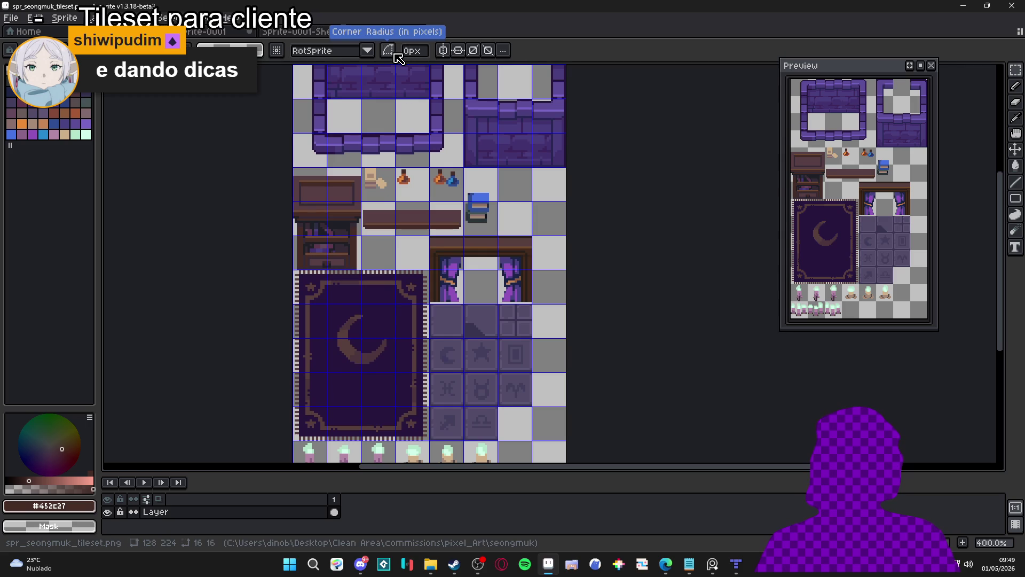
click(415, 51)
drag(414, 74, 431, 75)
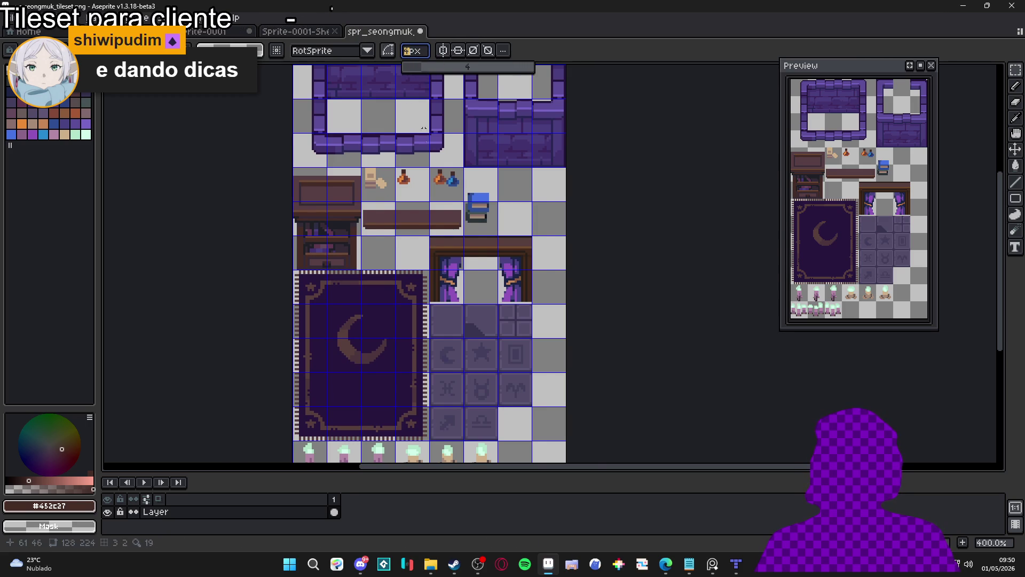
Draw a rounded selection over the purple floor tiles, then deselect and start a rectangle across them.
scroll(441, 288, up, 2)
mouse_move(441, 332)
mouse_down()
mouse_move(552, 447)
mouse_move(547, 456)
mouse_up()
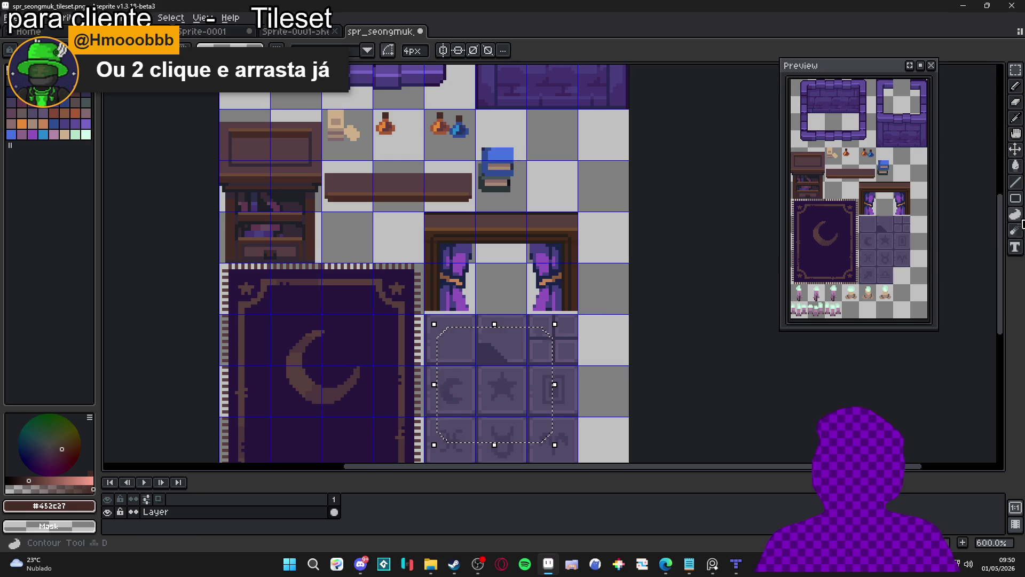
click(1015, 198)
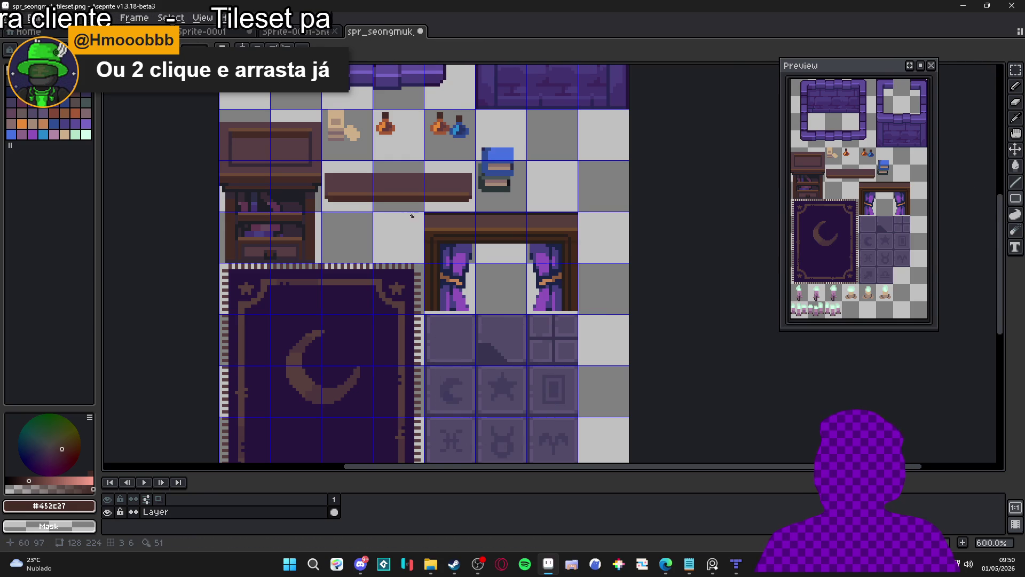
mouse_move(362, 210)
mouse_down()
mouse_move(421, 288)
mouse_move(477, 336)
mouse_move(497, 347)
mouse_move(514, 346)
mouse_move(496, 341)
mouse_move(508, 333)
mouse_move(533, 347)
mouse_move(537, 337)
mouse_move(542, 354)
mouse_move(547, 323)
mouse_move(560, 380)
mouse_up()
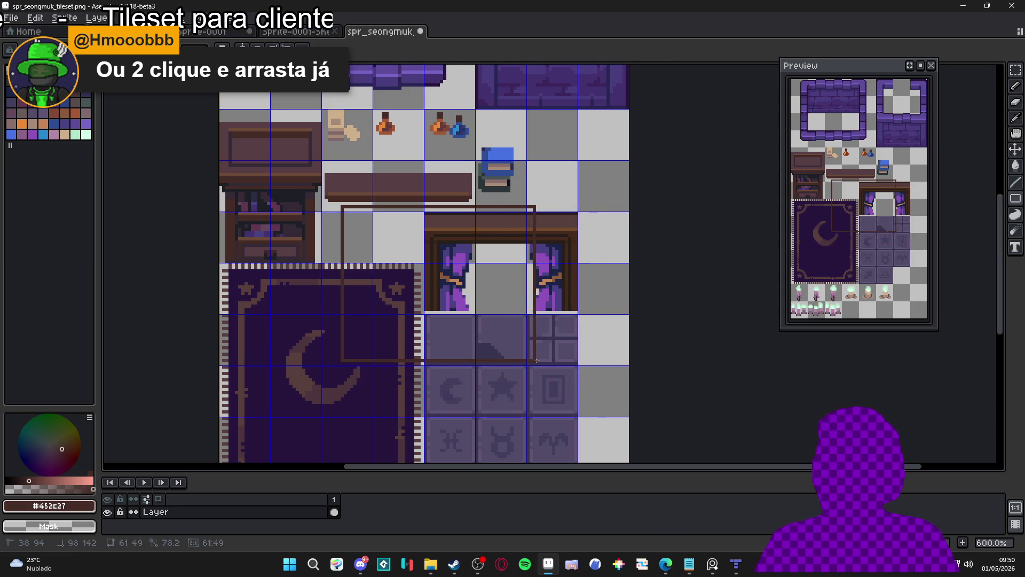
drag(590, 415, 546, 362)
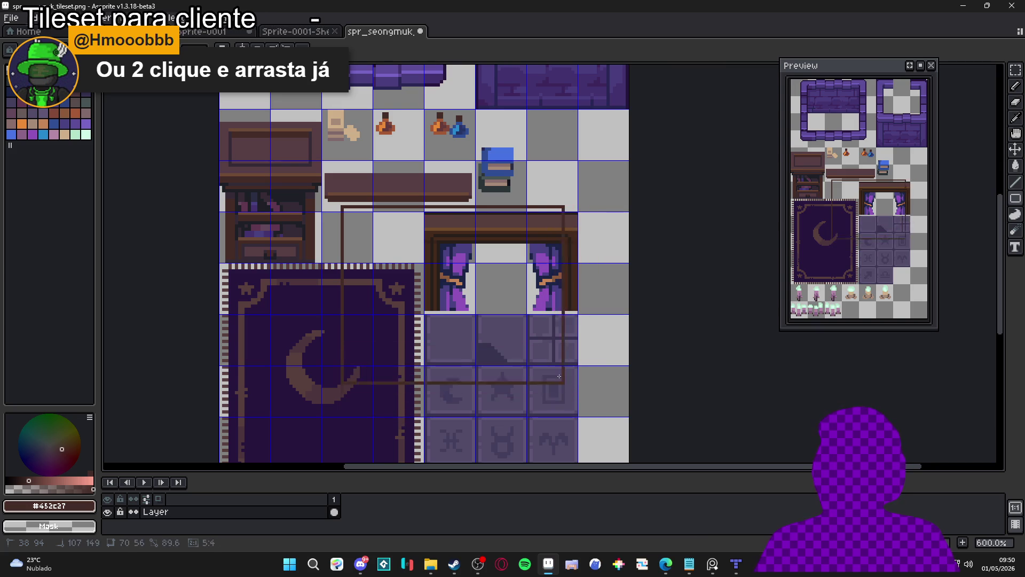
mouse_move(553, 358)
mouse_down()
mouse_move(551, 392)
mouse_move(545, 358)
mouse_move(573, 403)
mouse_move(566, 357)
mouse_move(587, 358)
mouse_move(597, 400)
mouse_move(578, 395)
mouse_move(586, 374)
mouse_move(561, 373)
mouse_move(569, 385)
mouse_move(526, 350)
mouse_move(536, 347)
mouse_move(520, 350)
mouse_move(554, 389)
mouse_up()
key(Escape)
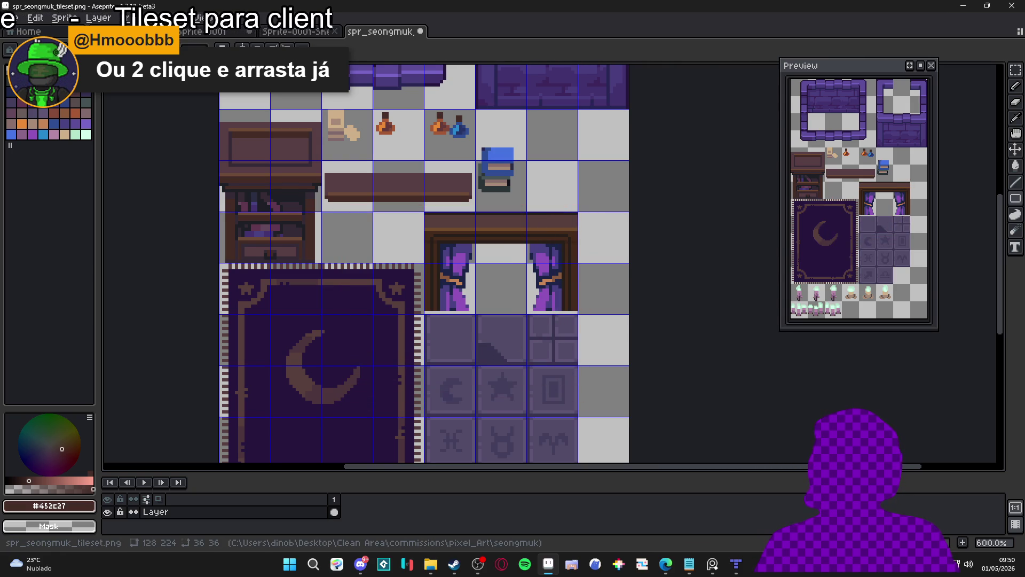
mouse_move(349, 173)
mouse_down()
mouse_move(495, 342)
mouse_move(572, 379)
mouse_up()
key(Escape)
mouse_move(468, 337)
mouse_down()
mouse_move(570, 413)
mouse_move(587, 442)
mouse_up()
key(ctrl+z)
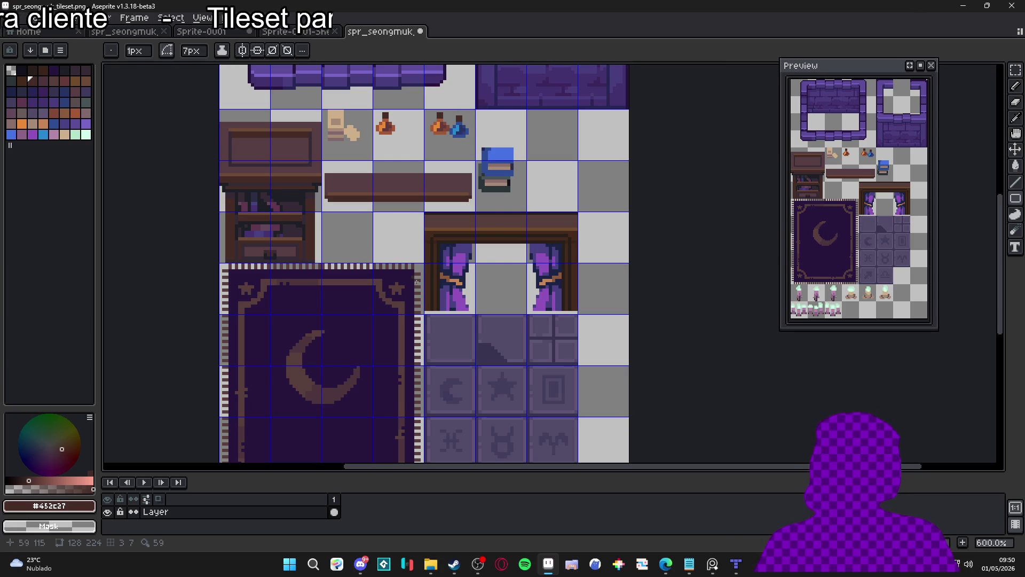
mouse_move(425, 314)
mouse_down()
mouse_move(474, 364)
mouse_move(447, 335)
mouse_up()
key(ctrl+z)
click(426, 50)
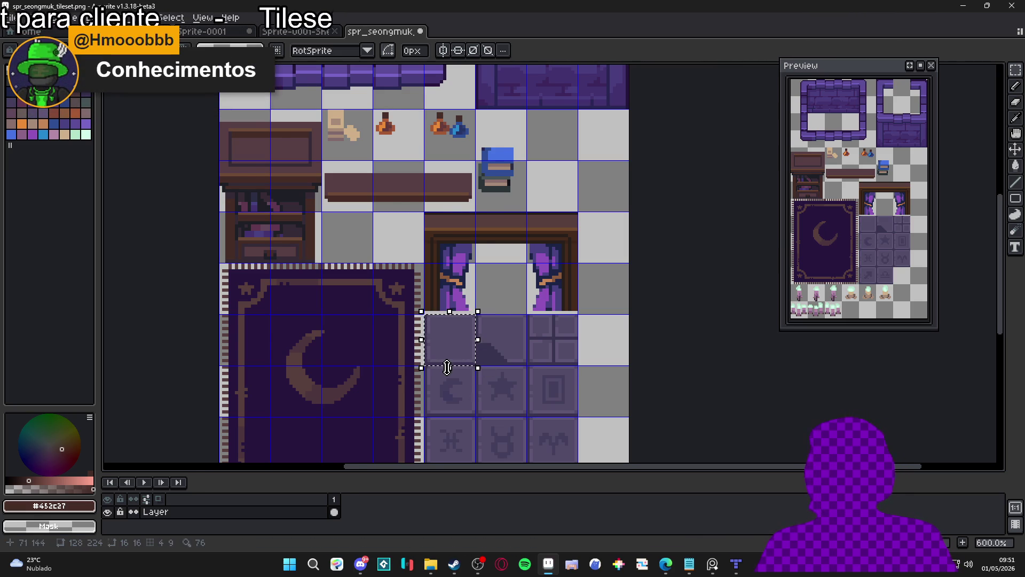
scroll(448, 364, down, 3)
drag(434, 379, 406, 318)
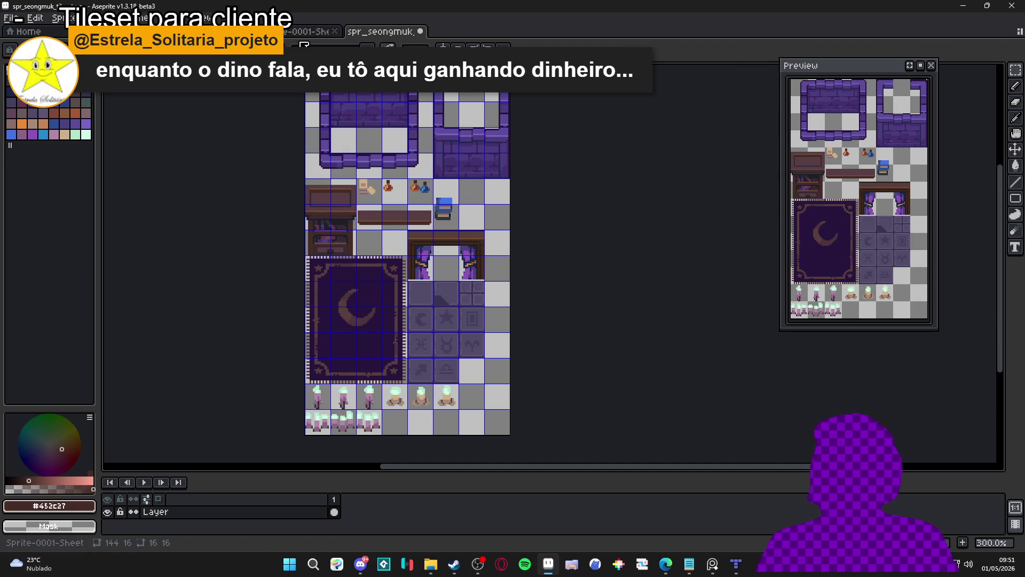
Switch to the purple room mockup document and enlarge the layers list.
click(310, 31)
click(214, 31)
mouse_move(463, 230)
mouse_down()
mouse_move(490, 229)
mouse_move(542, 277)
mouse_move(495, 260)
mouse_up()
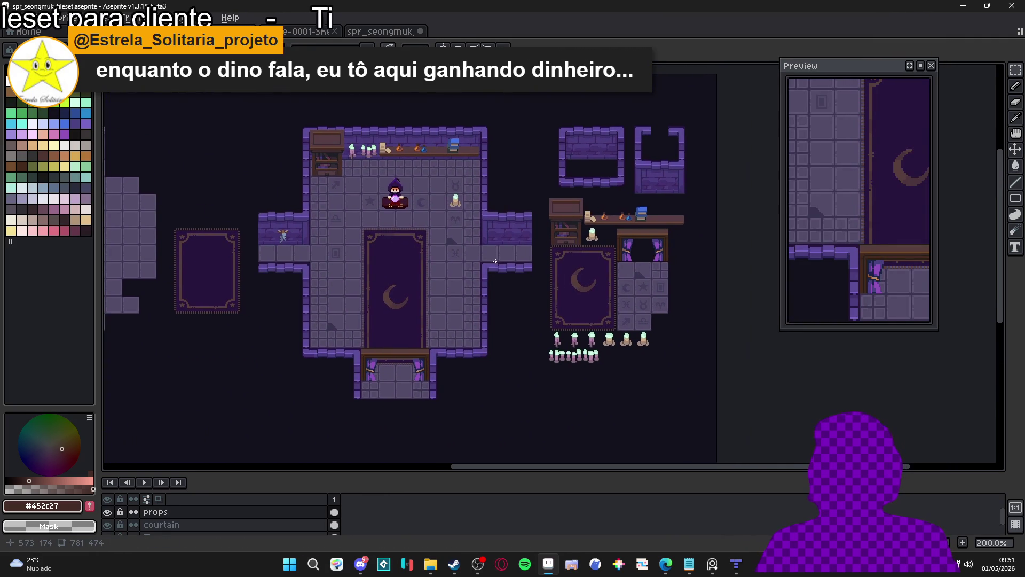
scroll(495, 258, up, 1)
scroll(502, 265, down, 1)
scroll(507, 270, up, 1)
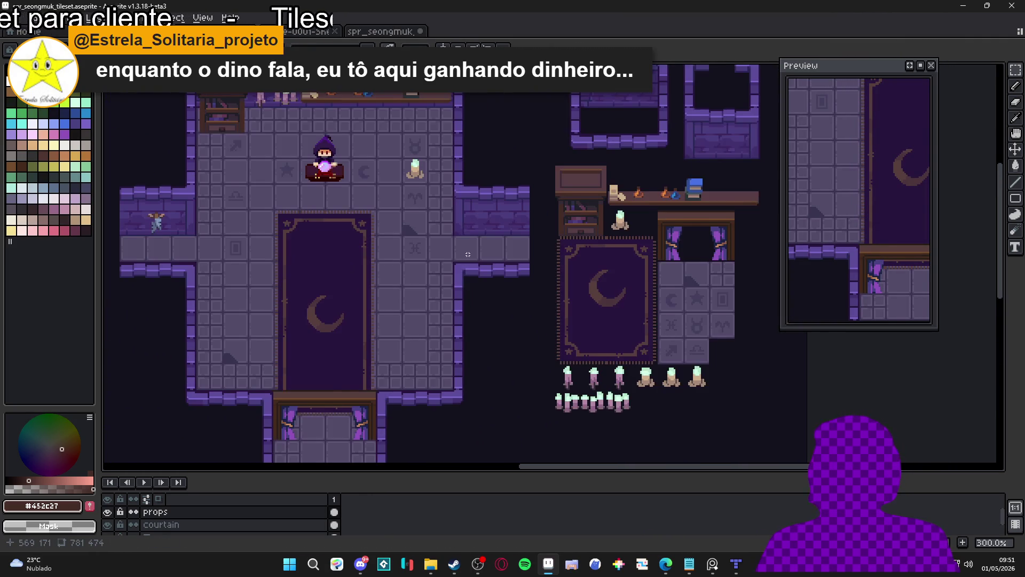
drag(513, 273, 587, 270)
drag(213, 473, 214, 420)
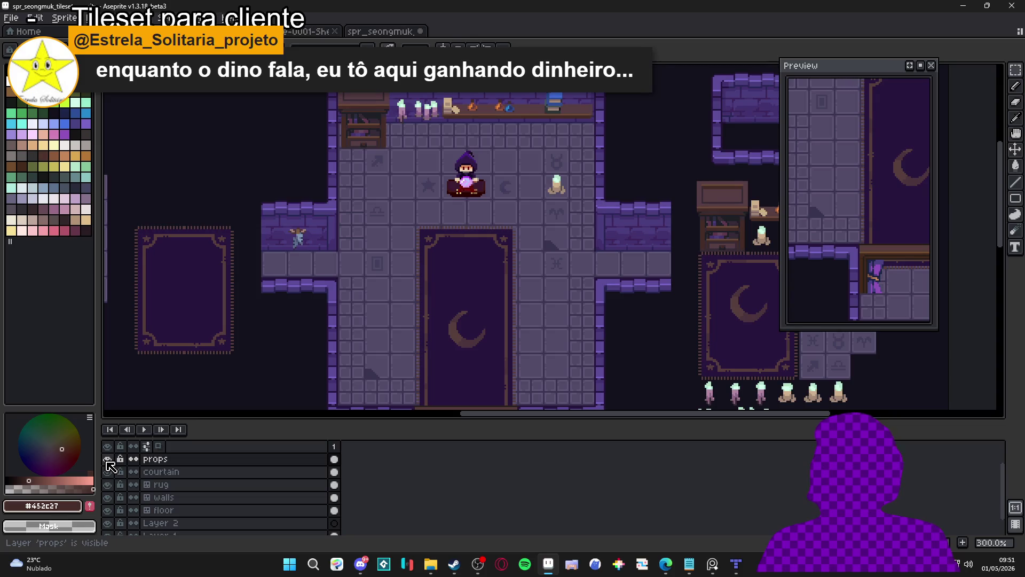
Hide the player layer so the room shows without the character.
click(108, 472)
click(108, 471)
ctrl+click(467, 186)
click(107, 459)
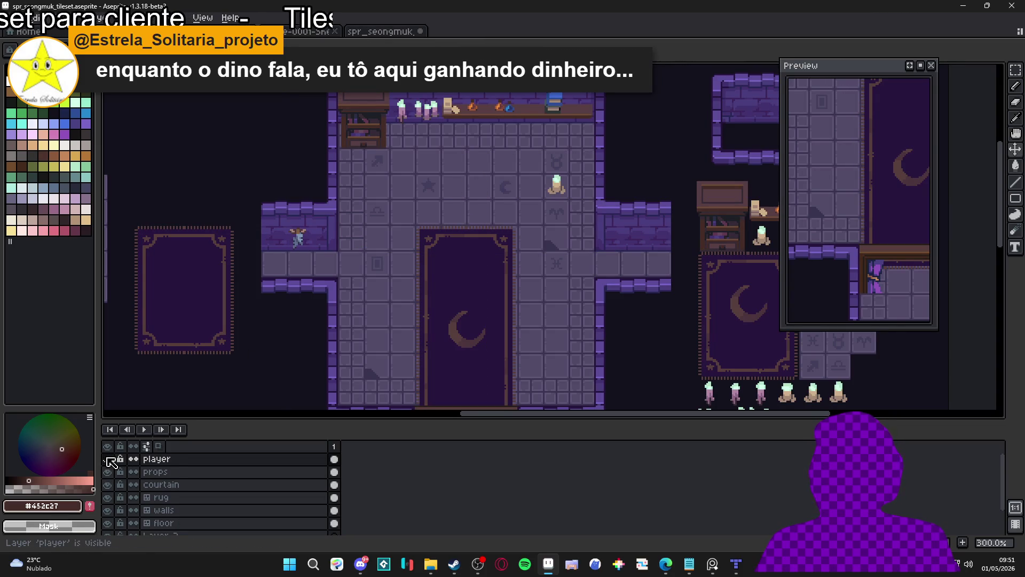
drag(423, 430, 423, 523)
drag(453, 448, 436, 401)
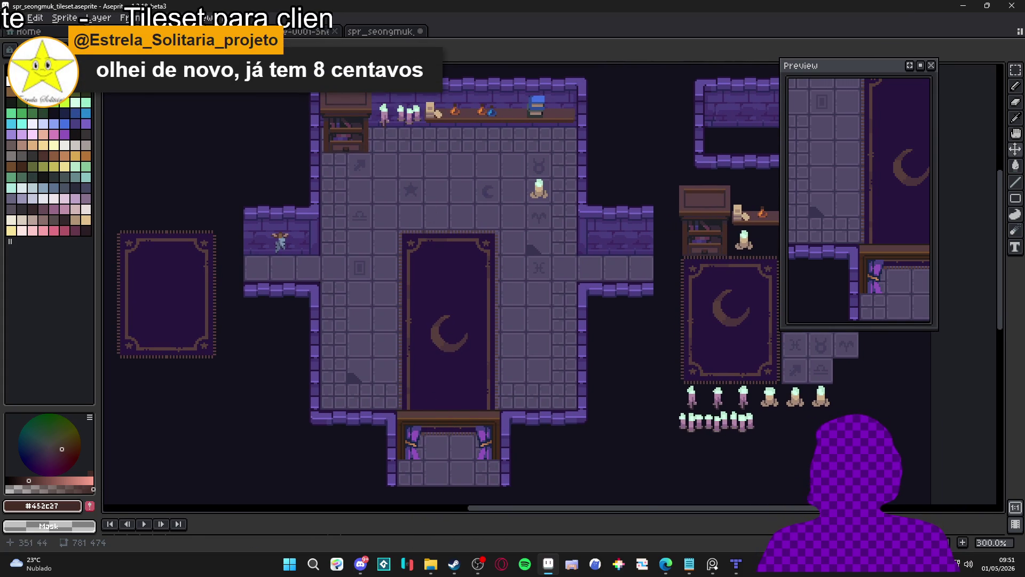
Capture a screenshot of the room mockup area with Win+Shift+S.
key(super+shift+s)
mouse_move(228, 67)
mouse_down()
mouse_move(542, 479)
mouse_move(668, 504)
mouse_up()
click(12, 19)
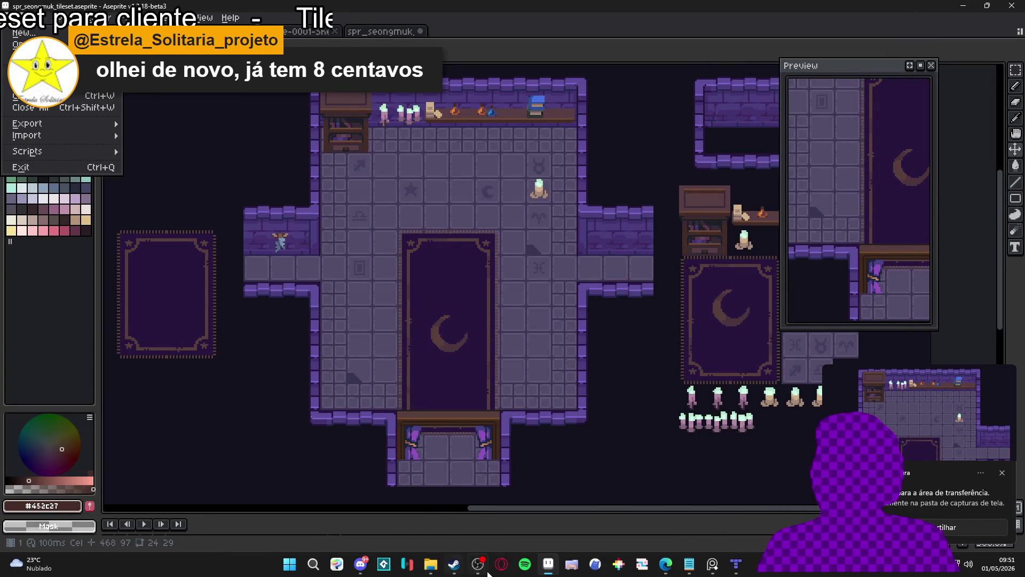
Launch Clip Studio Paint from the Windows taskbar.
mouse_move(455, 570)
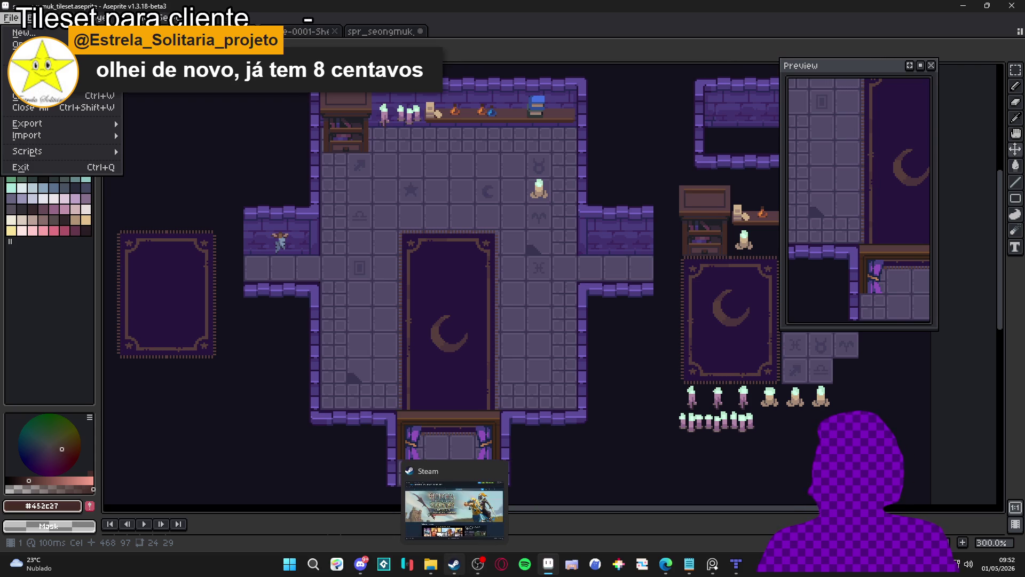
click(338, 563)
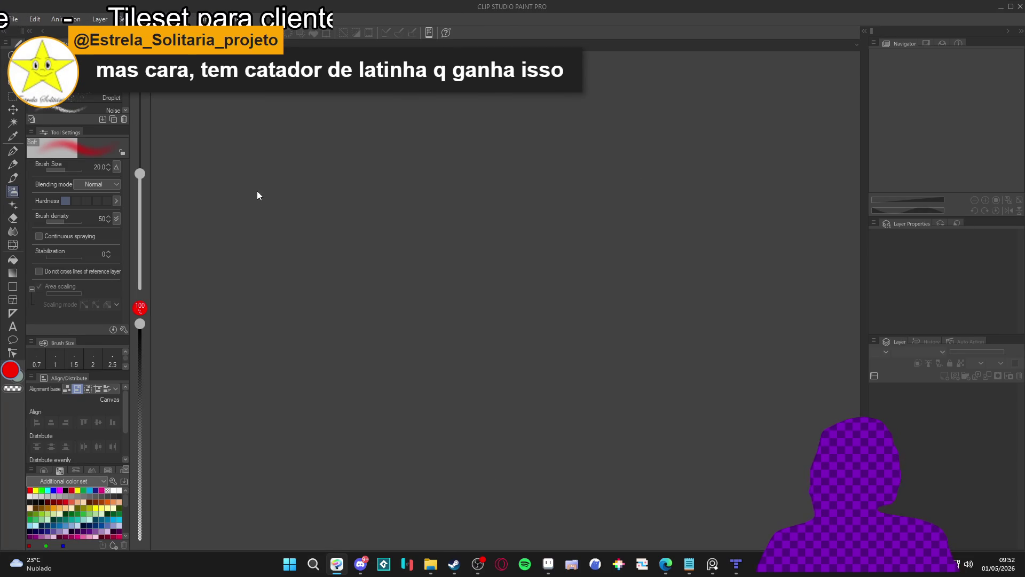
Create a new 1280×769 canvas, paste the room screenshot and centre it horizontally.
click(13, 19)
click(24, 31)
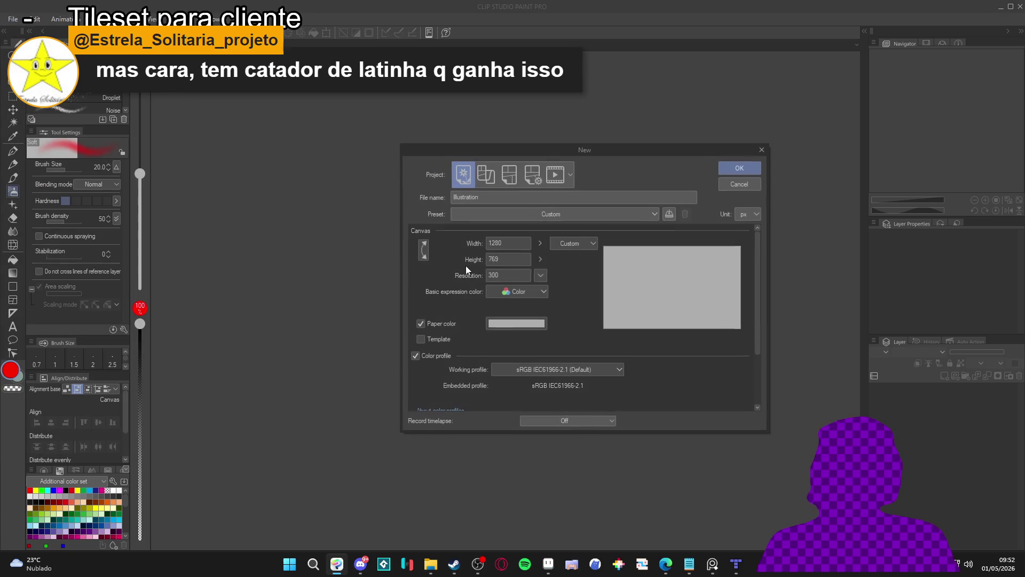
click(739, 168)
key(ctrl+v)
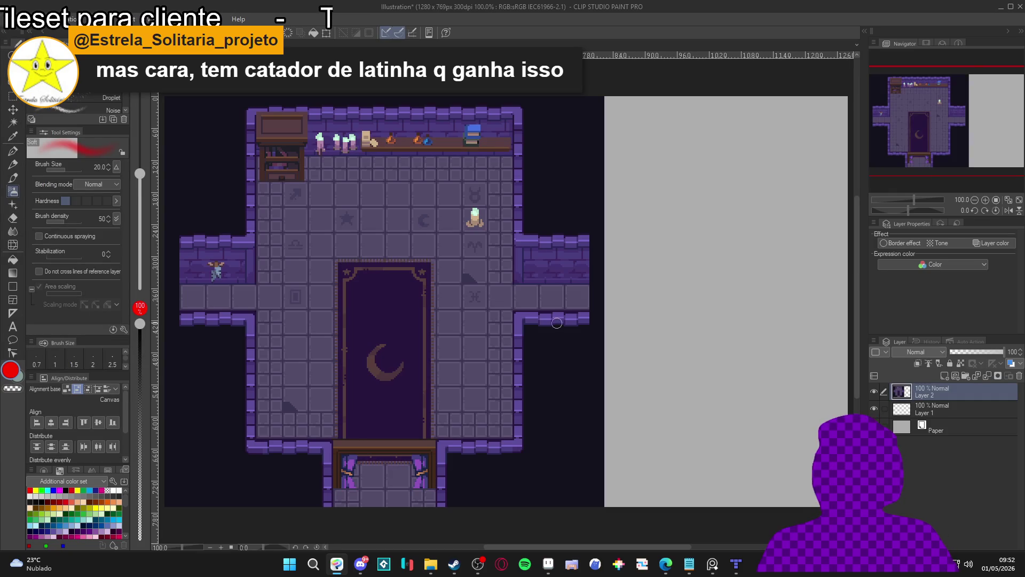
key(k)
mouse_move(377, 333)
mouse_down()
mouse_move(454, 299)
mouse_move(468, 325)
mouse_up()
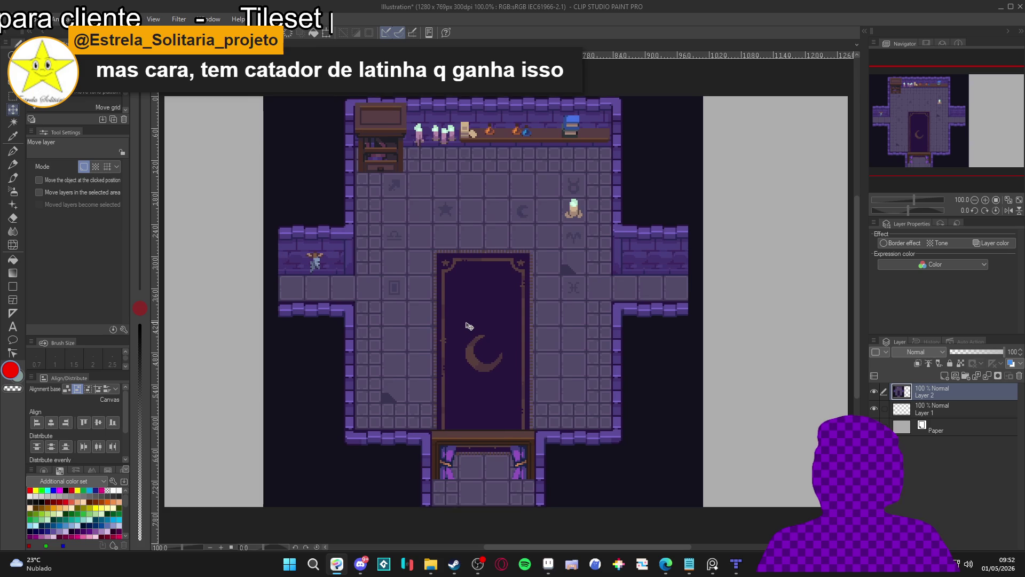
scroll(465, 323, down, 2)
scroll(465, 323, up, 2)
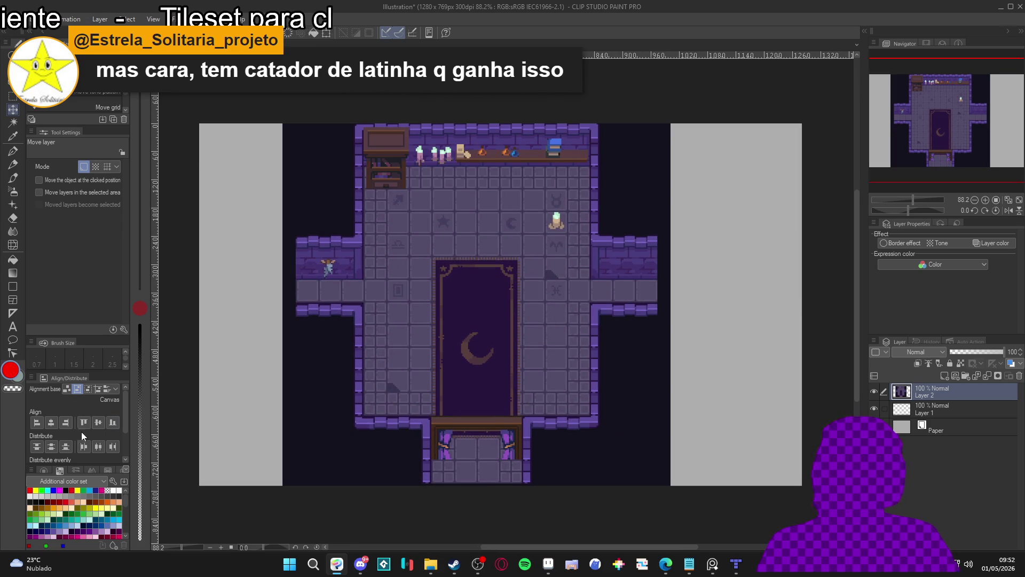
click(56, 425)
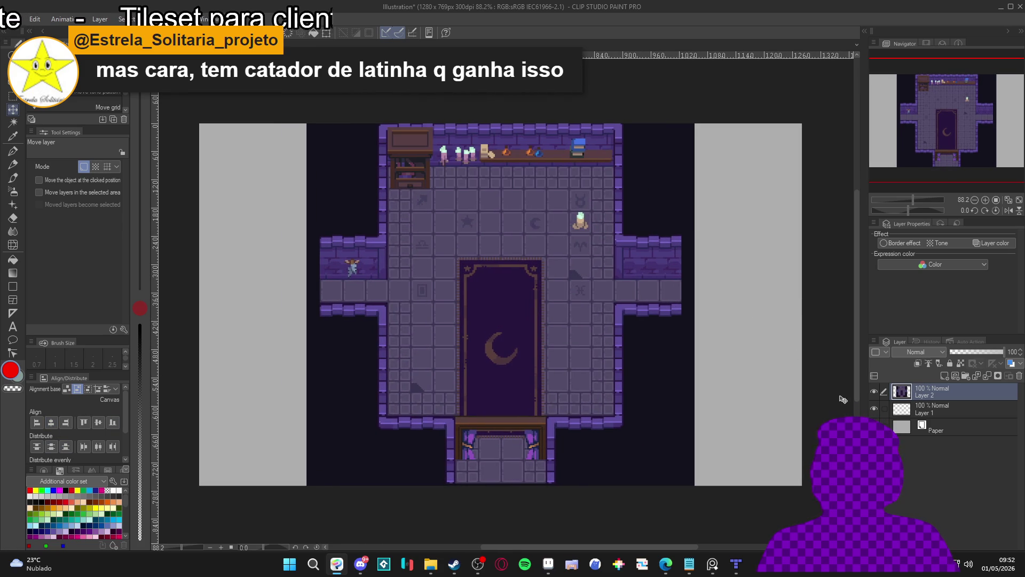
Fill Layer 1's grey canvas margins with dark navy, then make Layer 2 active.
key(g)
alt+click(671, 384)
key(alt+bracketleft)
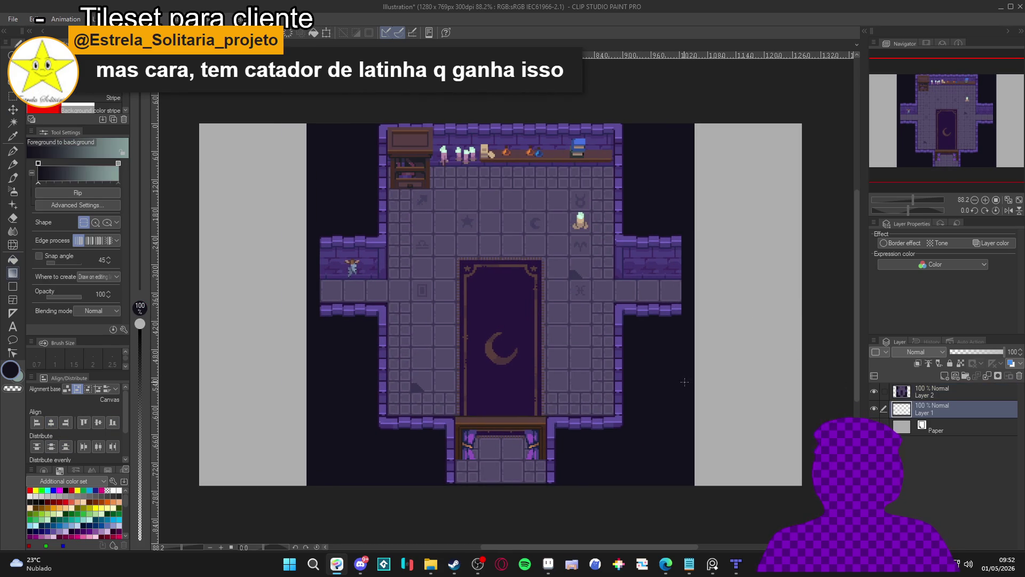
key(g)
click(720, 377)
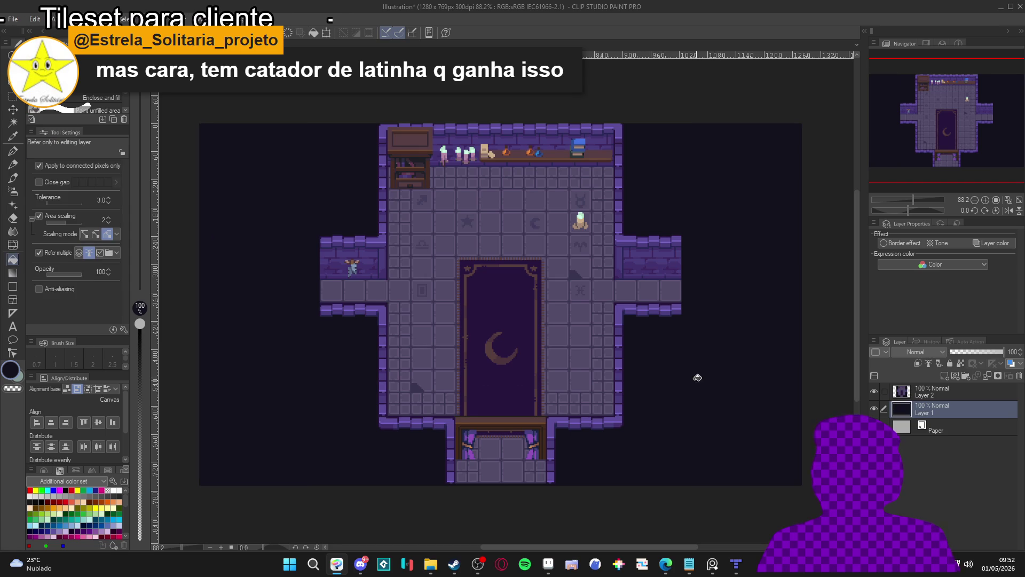
drag(685, 380, 637, 391)
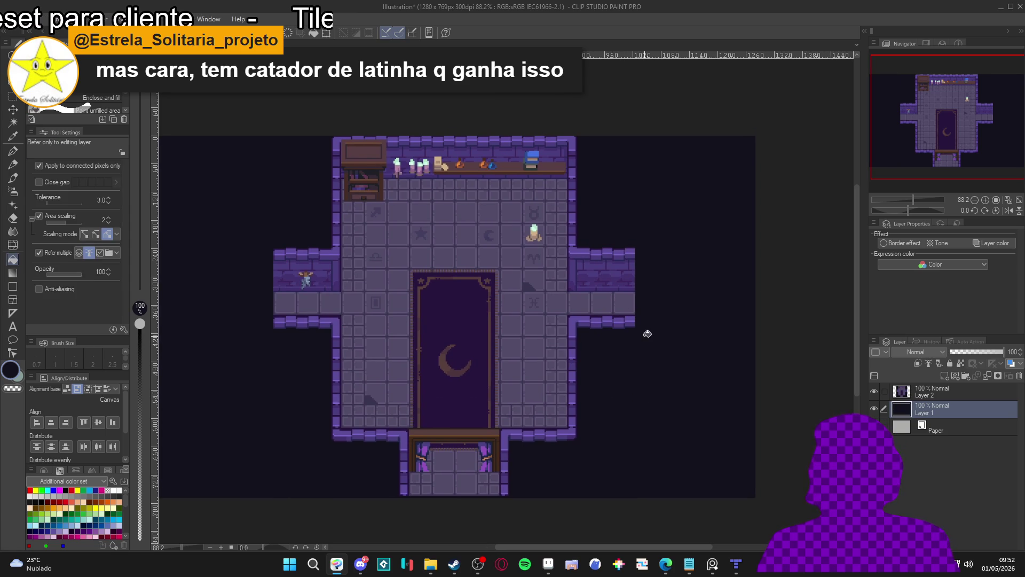
mouse_move(612, 389)
mouse_down()
mouse_move(639, 384)
mouse_move(655, 362)
mouse_up()
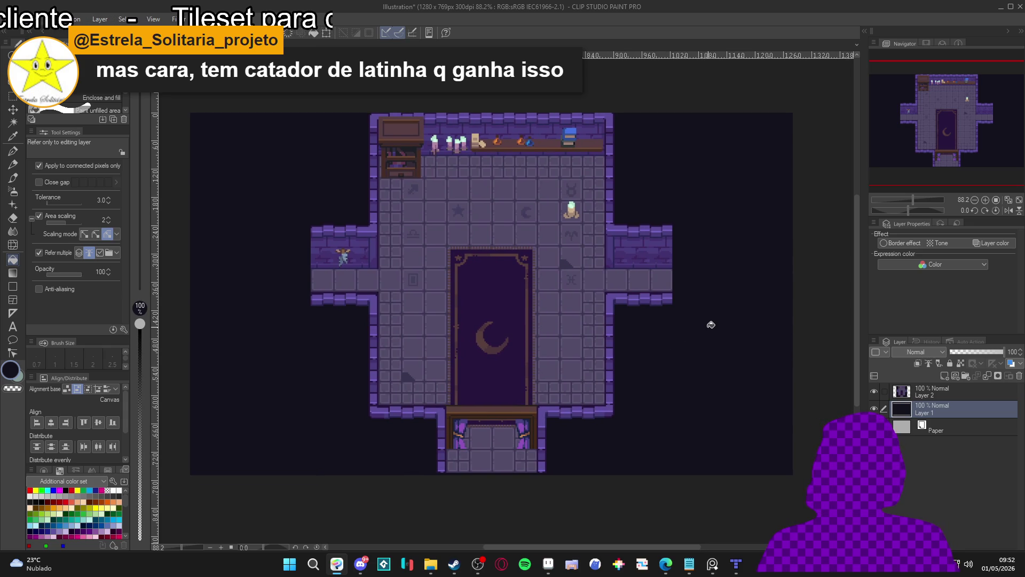
click(916, 393)
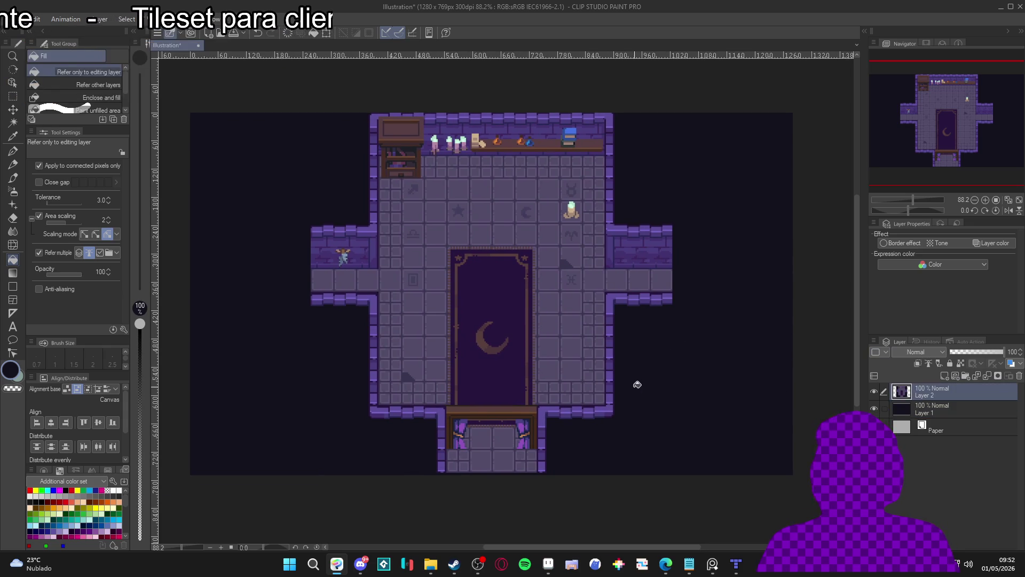
Set a 0.7 orange G-pen, drawing and undoing a short test line on the floor.
scroll(602, 374, up, 6)
scroll(602, 374, up, 2)
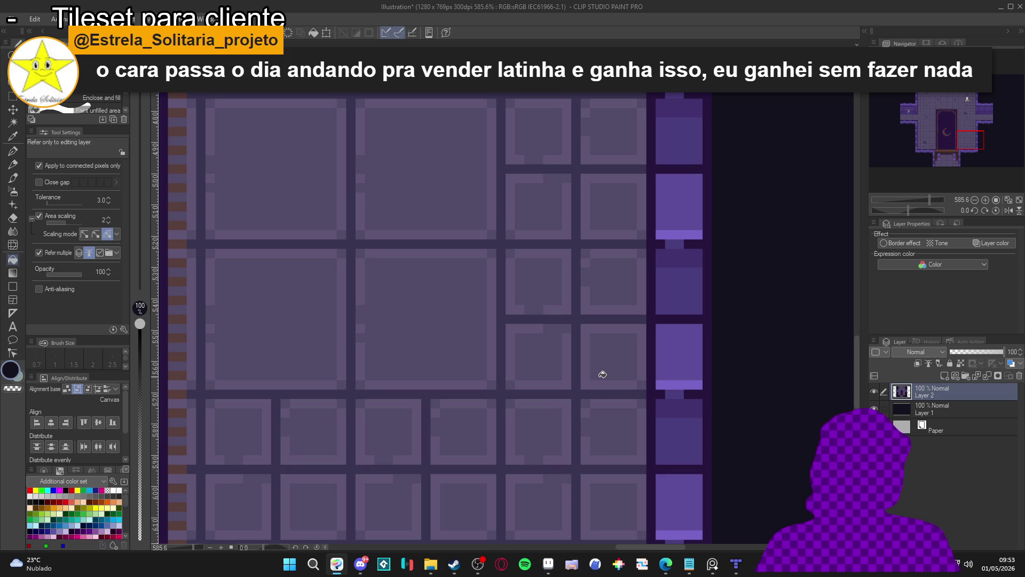
key(p)
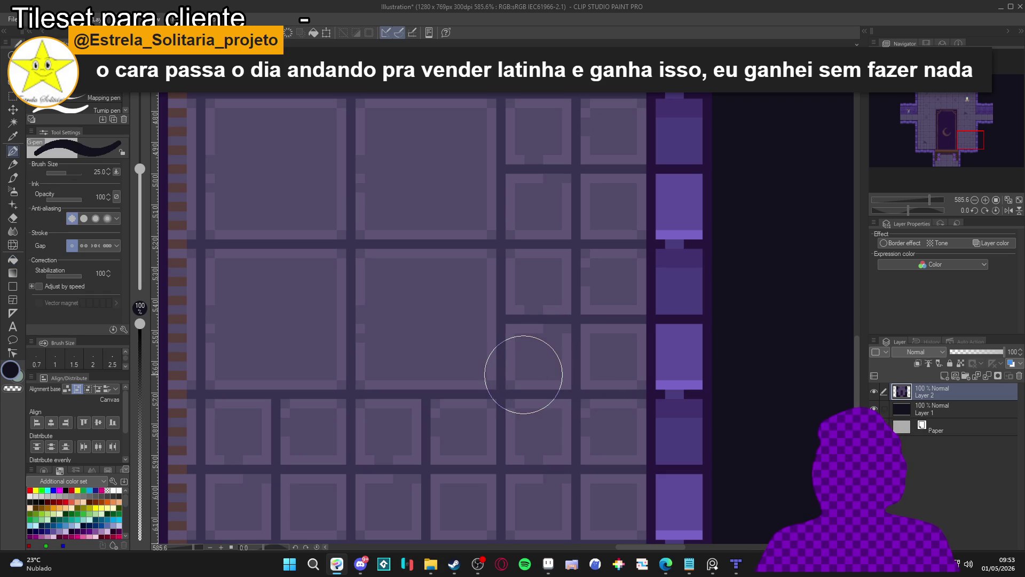
key(bracketleft)
key(bracketleft)
key(bracketleft)
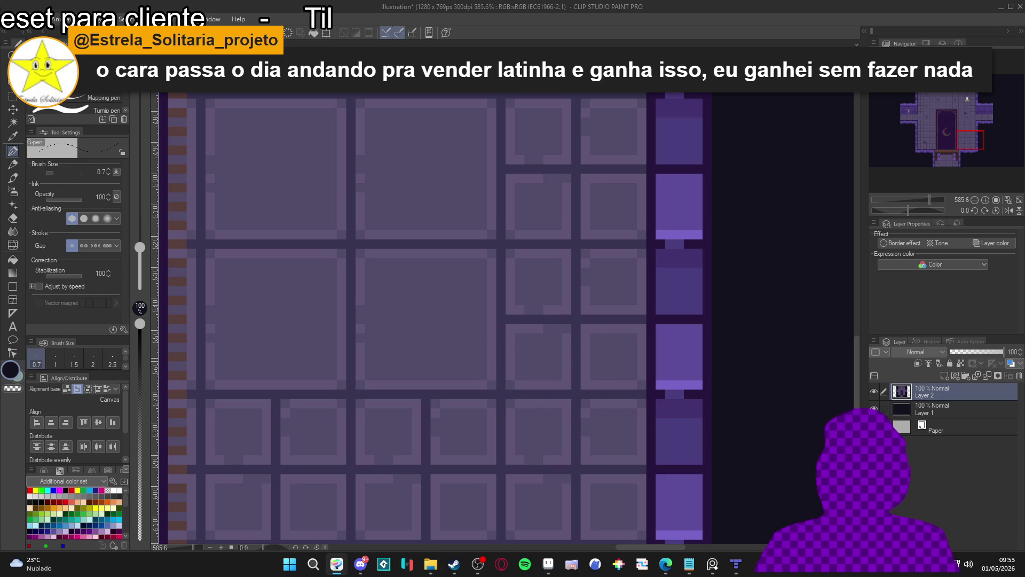
scroll(489, 365, up, 5)
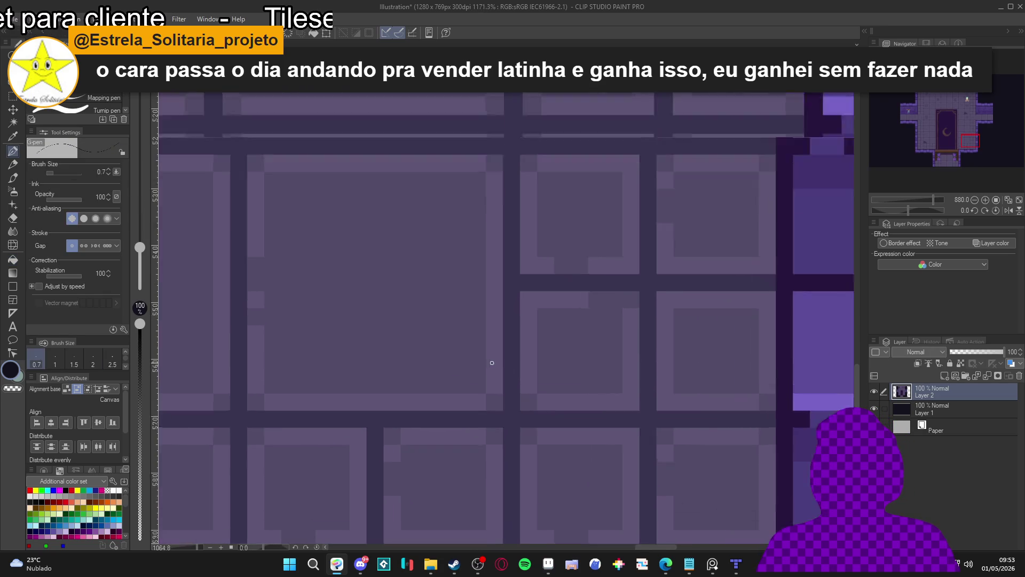
click(107, 501)
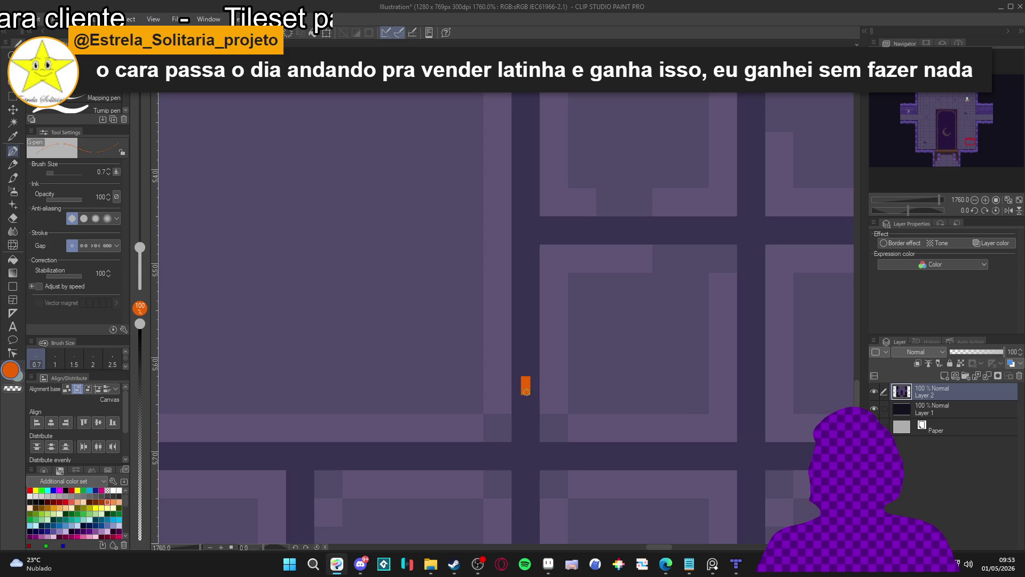
drag(512, 339, 511, 355)
key(ctrl+z)
key(ctrl+z)
key(ctrl+z)
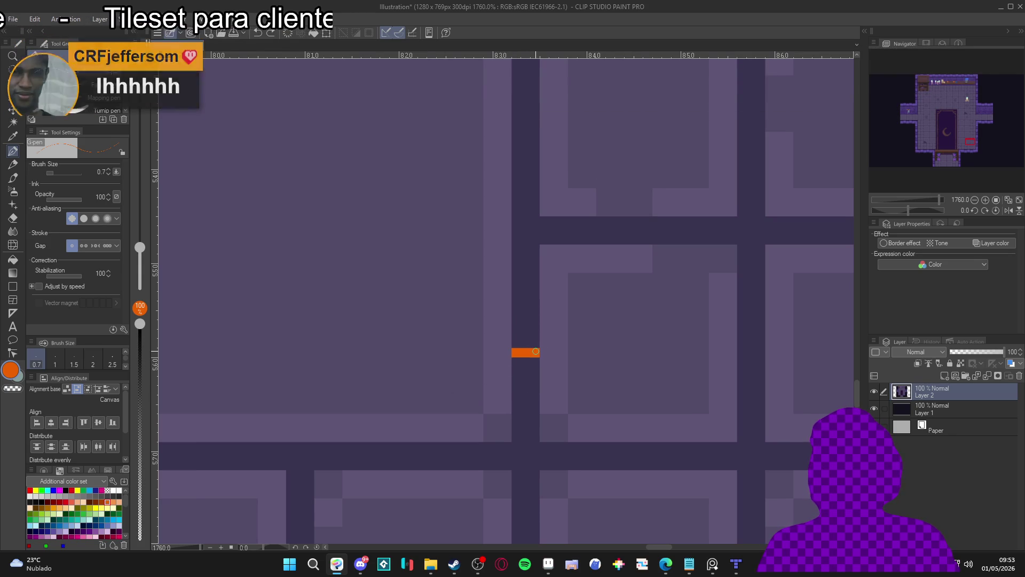
scroll(321, 347, down, 5)
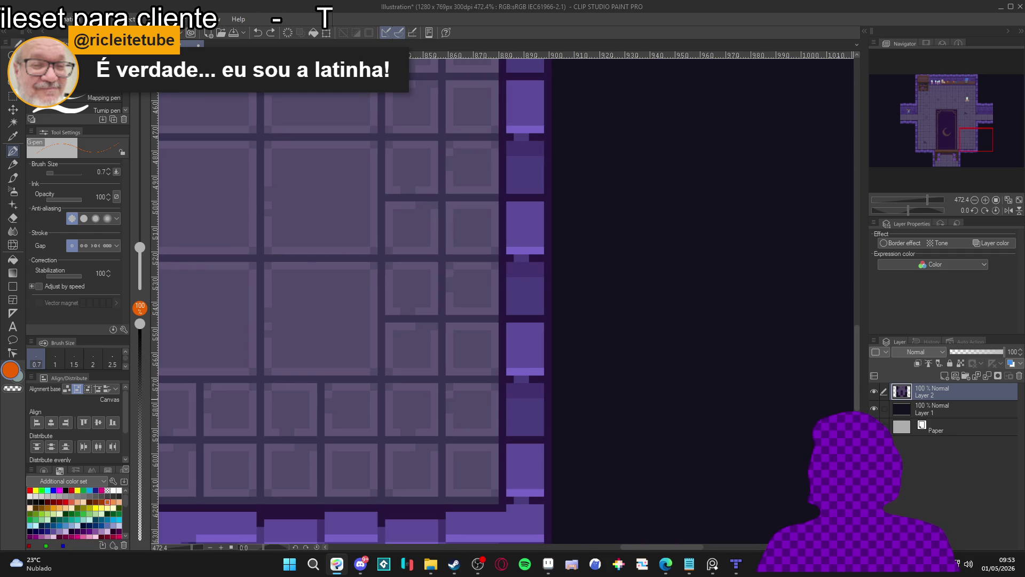
Start transforming Layer 2's room image and edit its horizontal scale ratio.
key(ctrl+t)
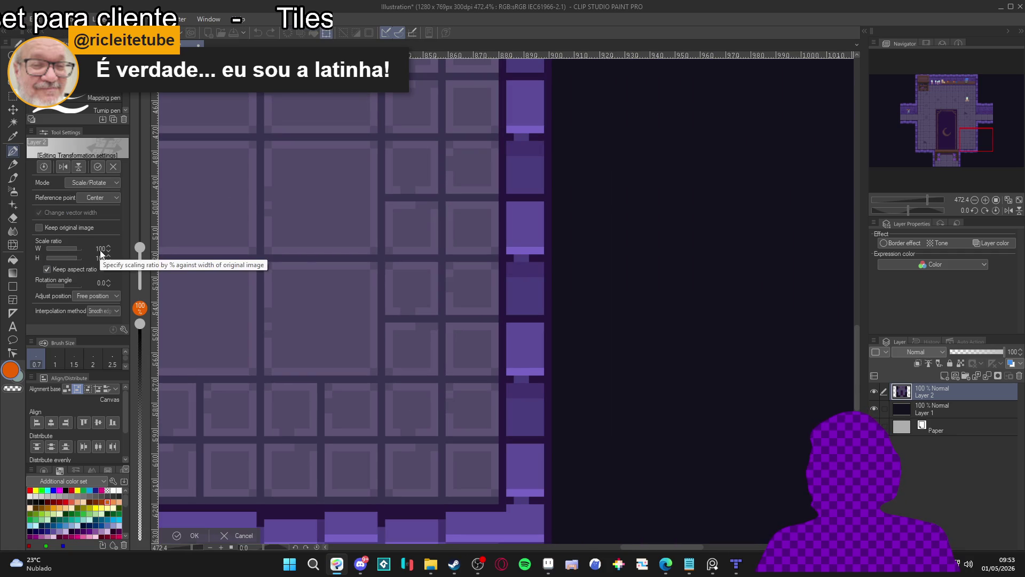
click(101, 249)
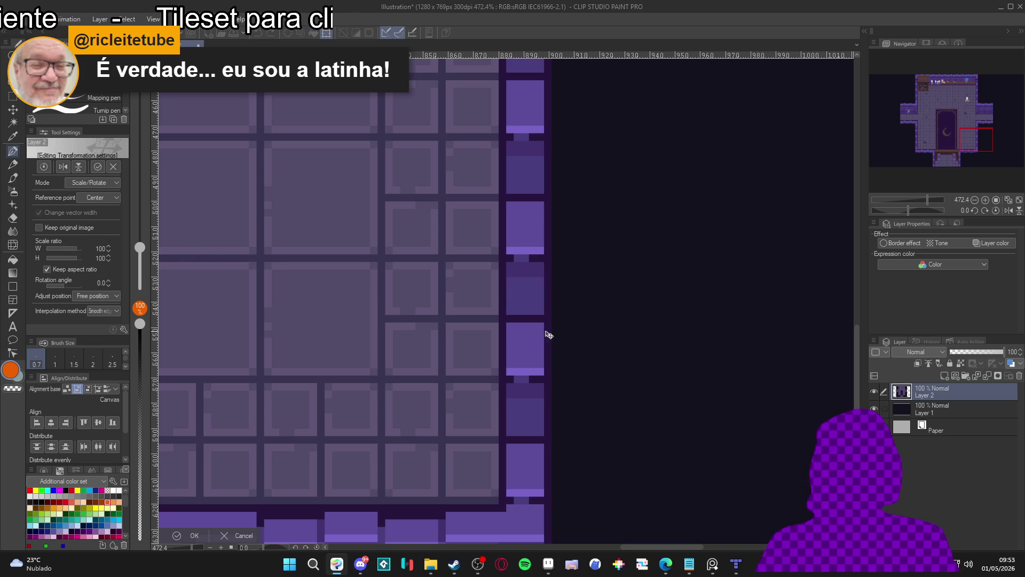
scroll(546, 334, down, 2)
scroll(400, 343, down, 2)
drag(400, 343, 495, 369)
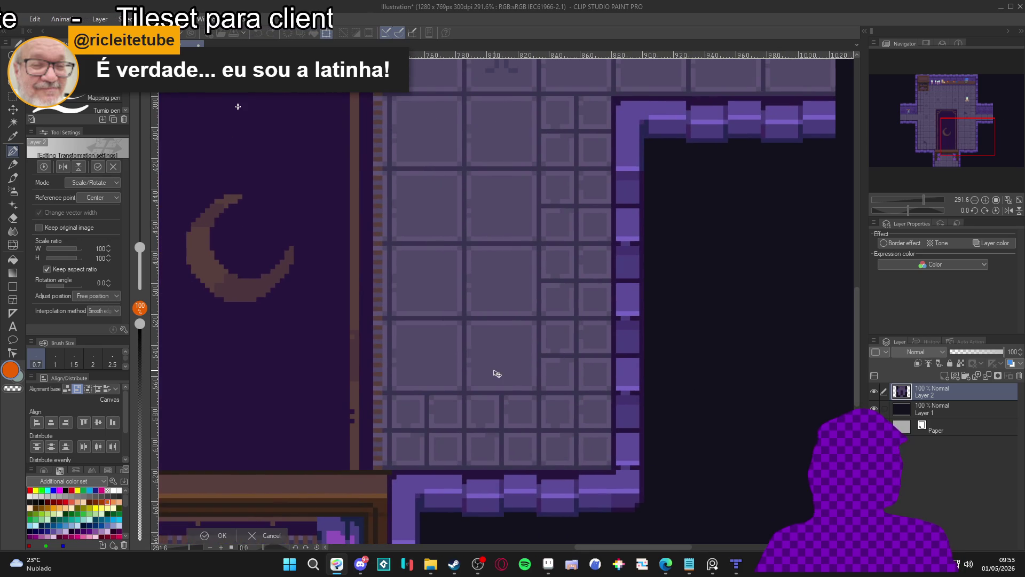
scroll(495, 373, down, 1)
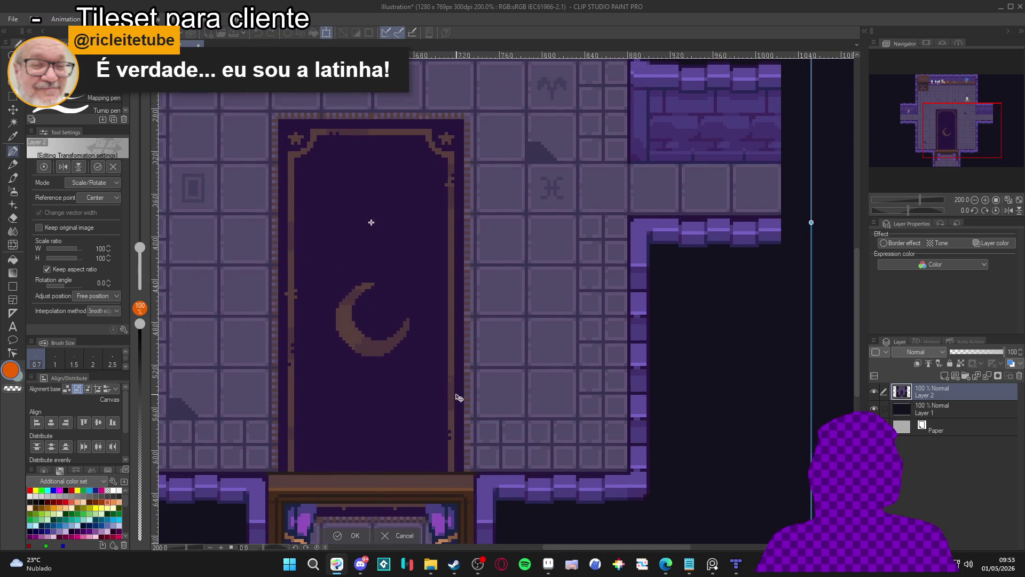
scroll(451, 398, down, 4)
click(909, 404)
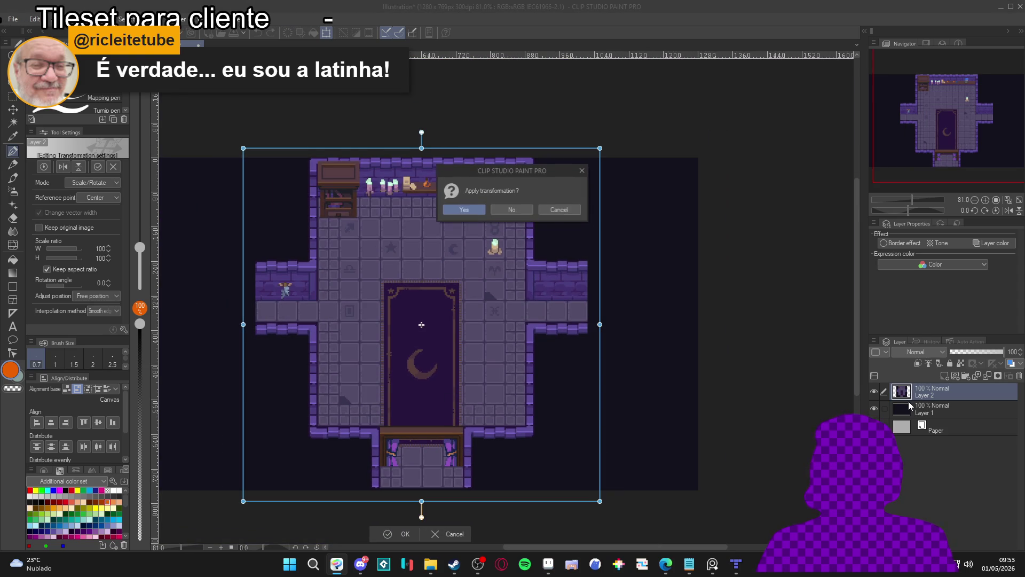
Apply the pending transformation of the room image on Layer 2.
key(Escape)
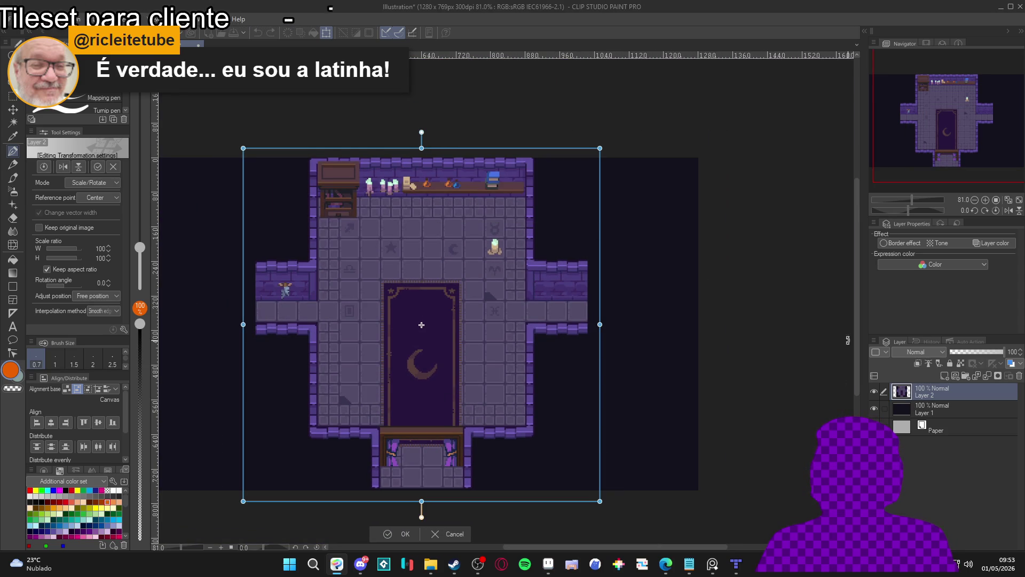
click(935, 406)
key(Return)
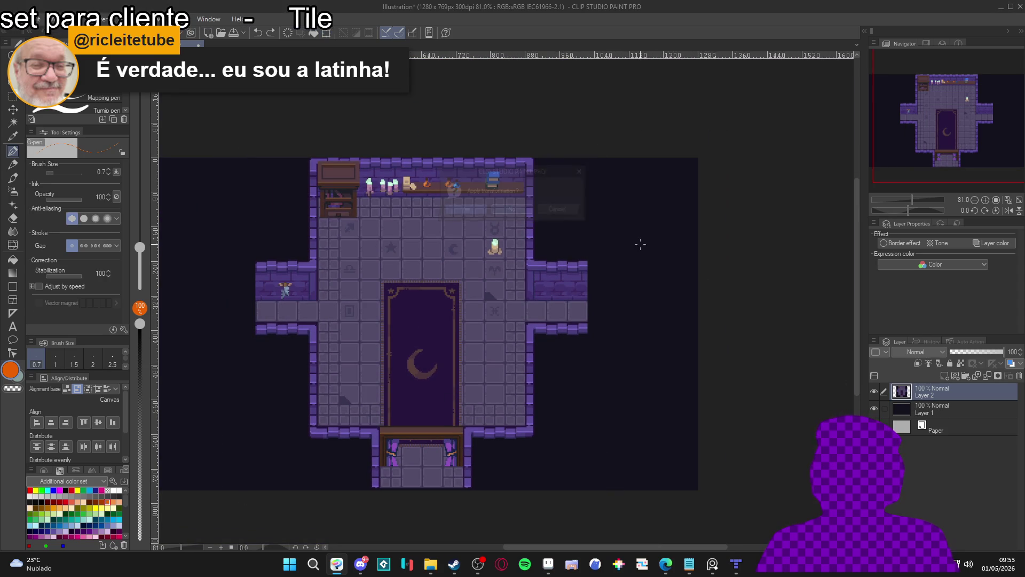
click(874, 393)
click(874, 394)
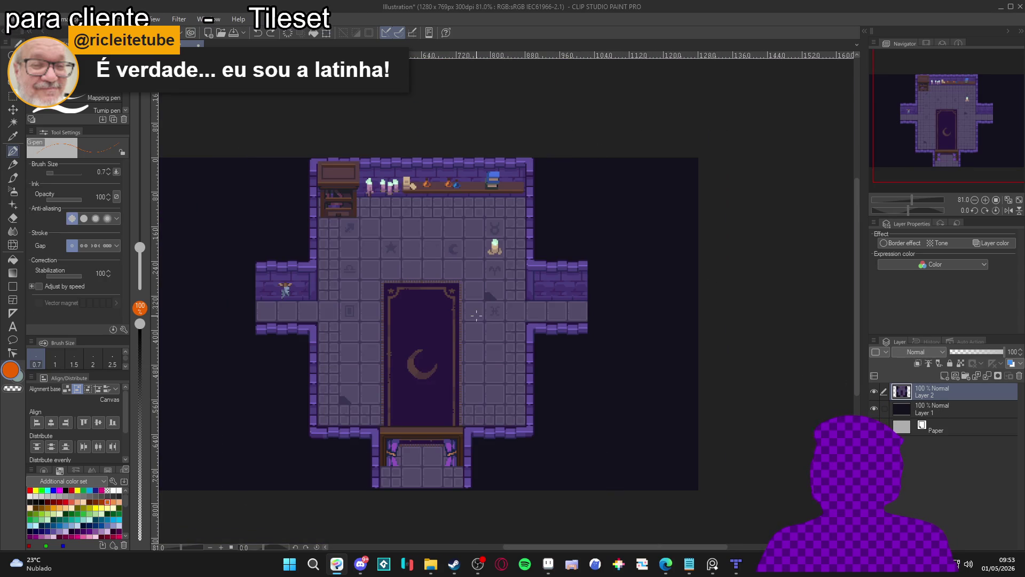
scroll(477, 316, down, 3)
scroll(491, 321, up, 3)
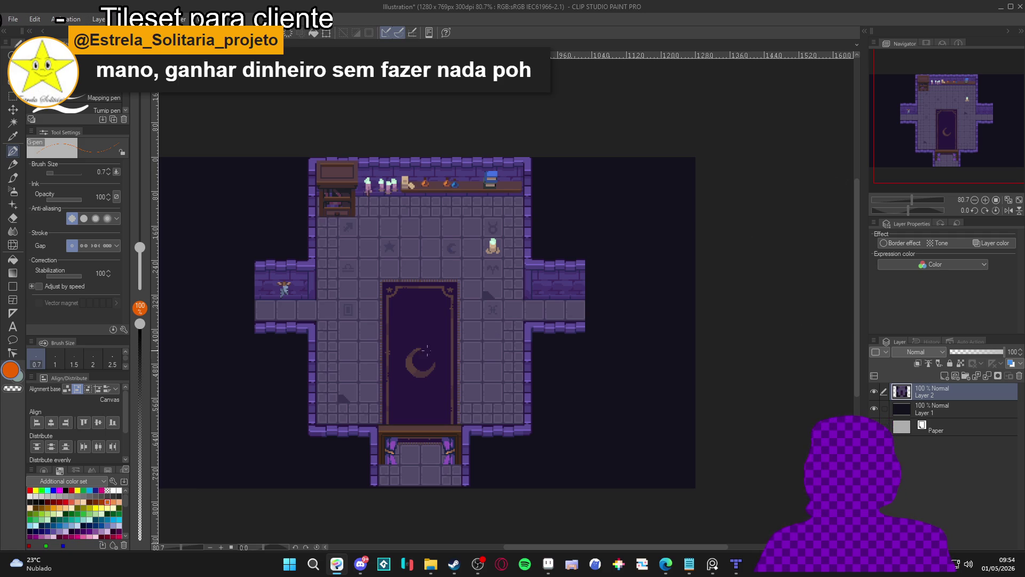
scroll(439, 175, down, 1)
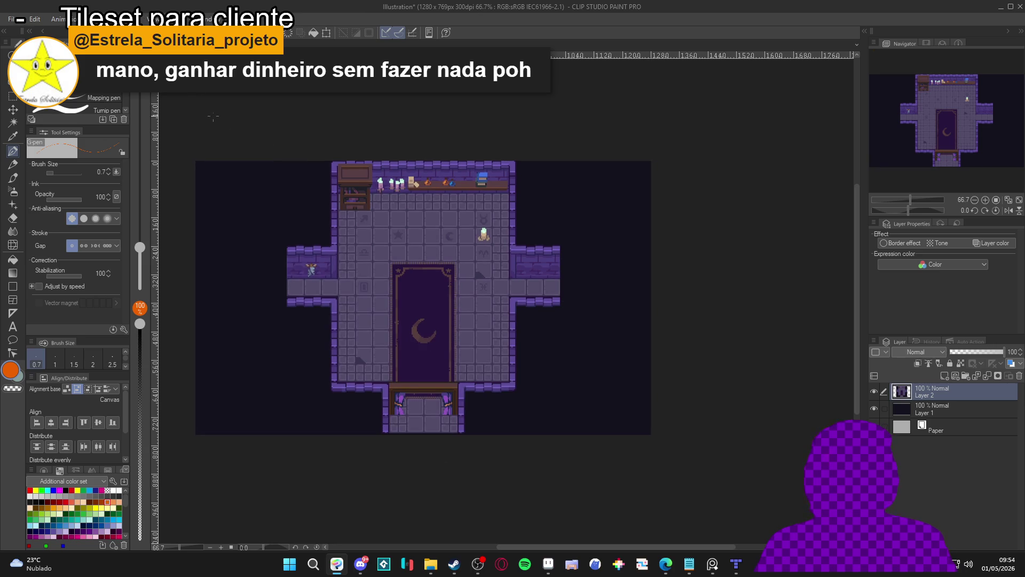
Make the dark Layer 1 active and switch the colour set to Journey.
click(44, 20)
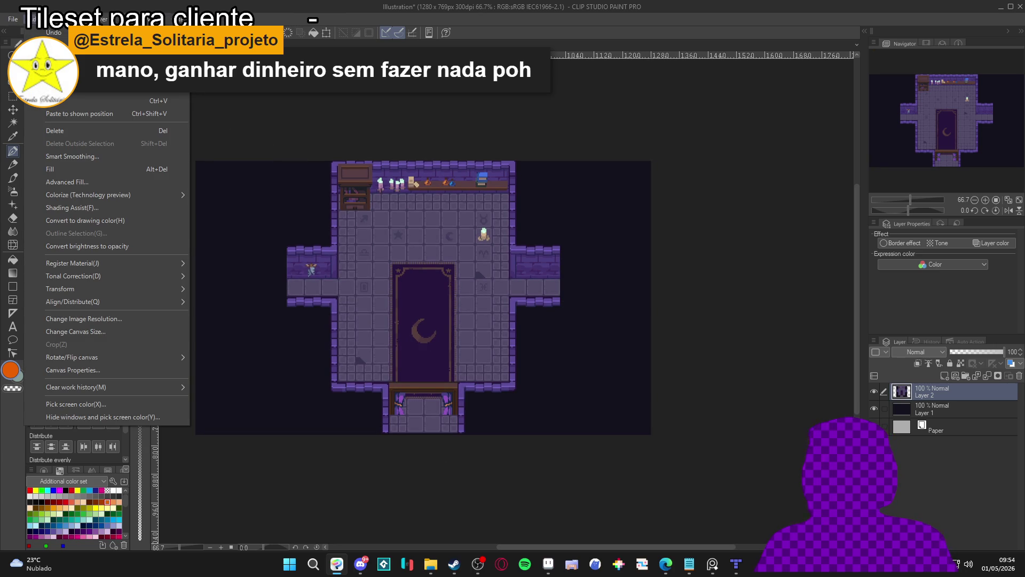
mouse_move(137, 268)
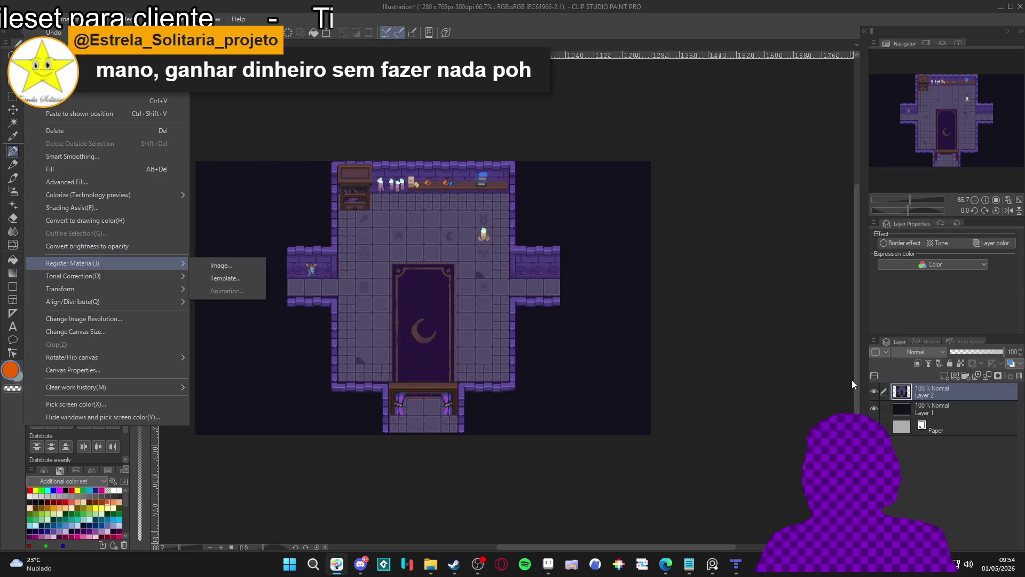
click(940, 394)
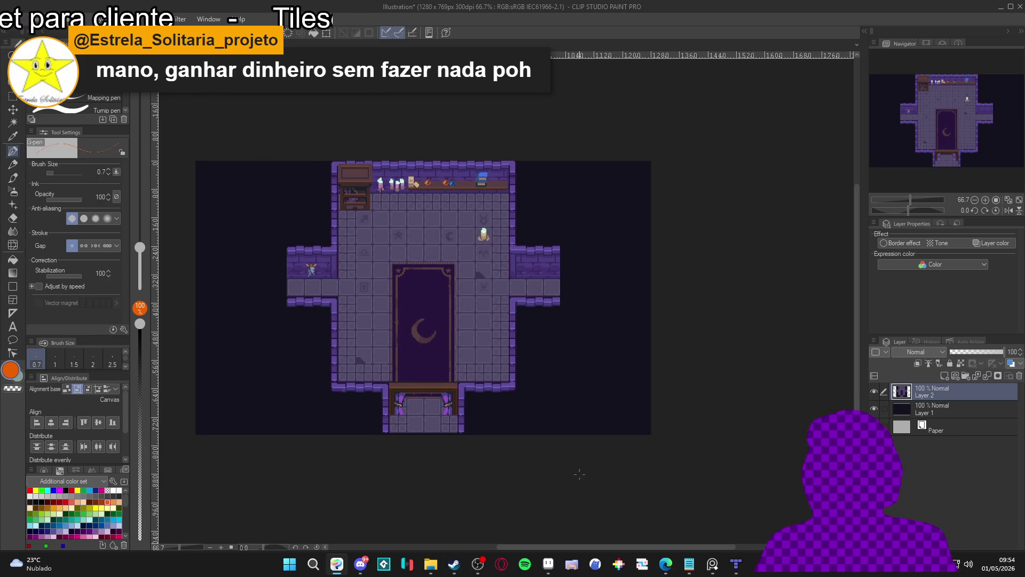
click(946, 405)
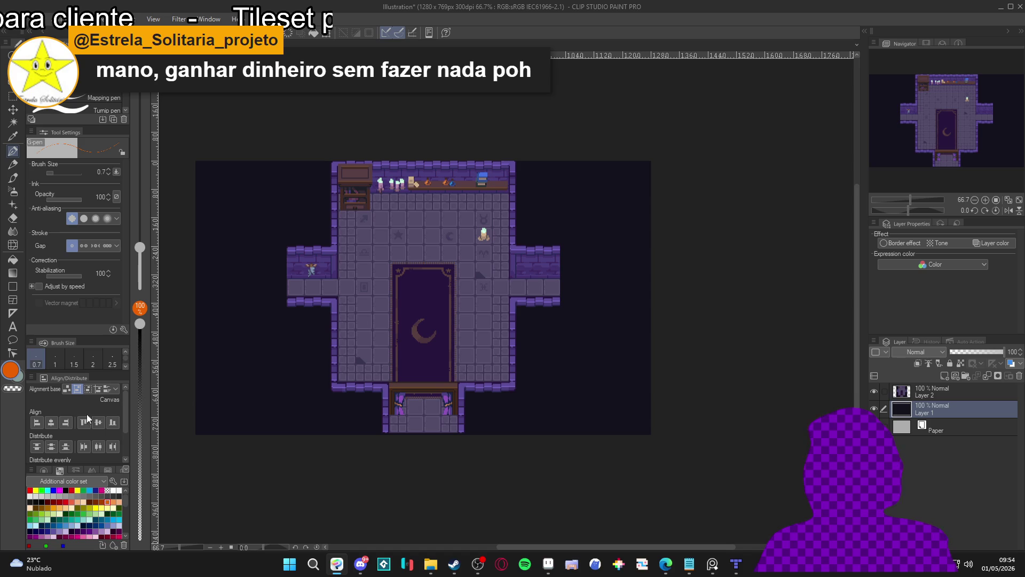
scroll(77, 437, down, 2)
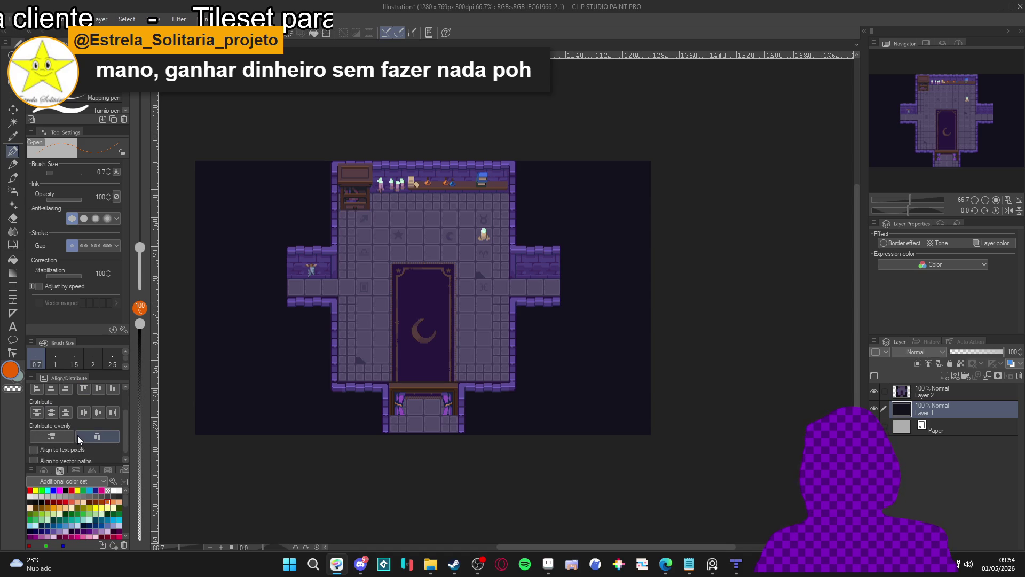
click(78, 481)
click(79, 490)
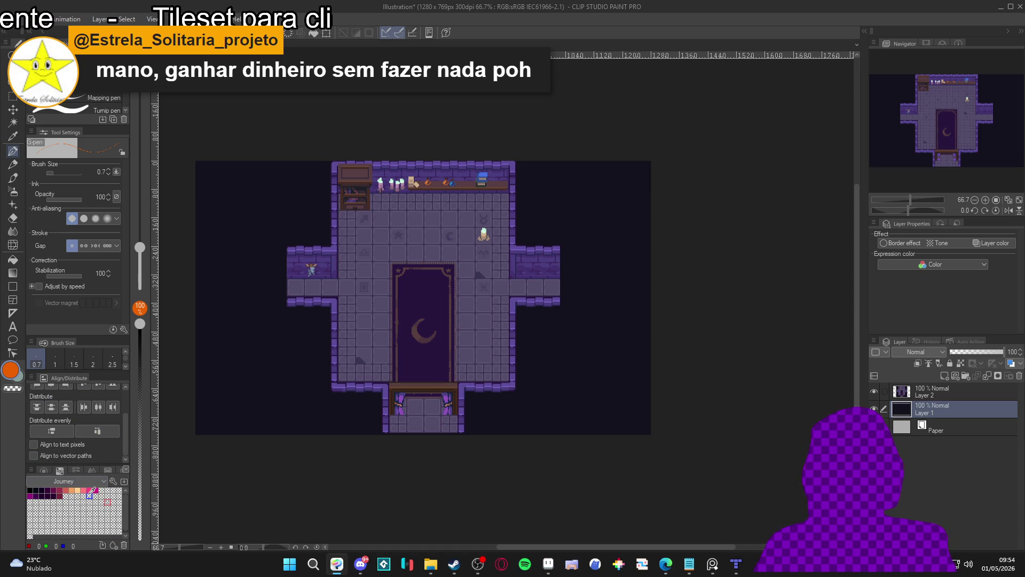
scroll(97, 406, up, 2)
scroll(96, 406, up, 1)
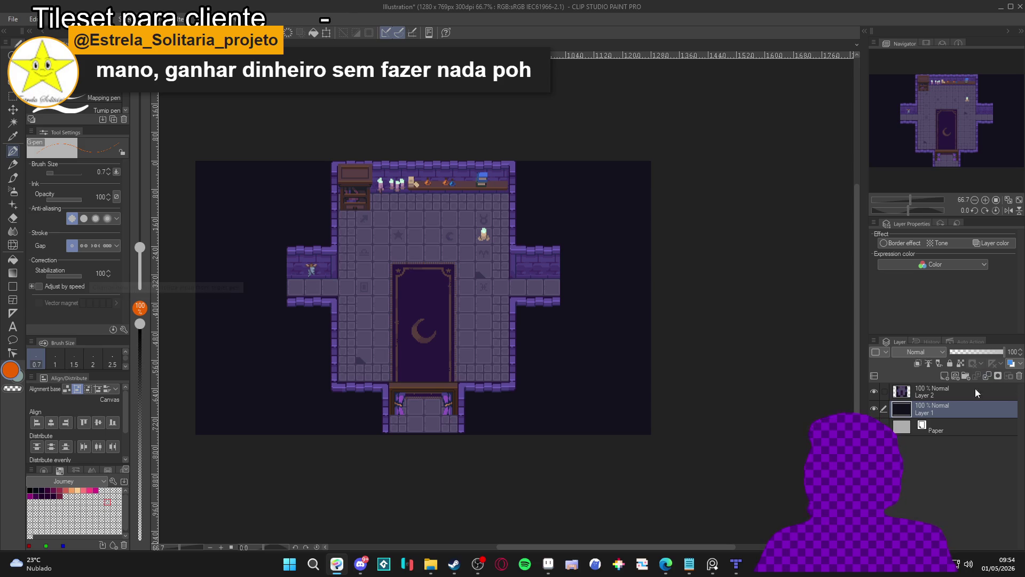
Toggle Layer 2's visibility, start a new free transform on it, and switch to Aseprite.
click(875, 392)
double_click(876, 392)
click(876, 392)
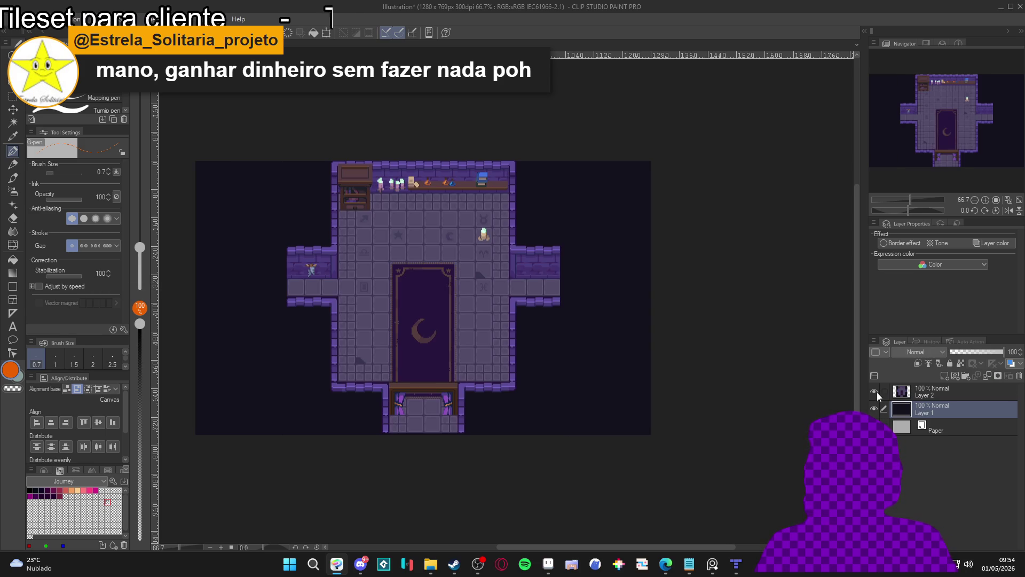
click(913, 390)
key(ctrl+t)
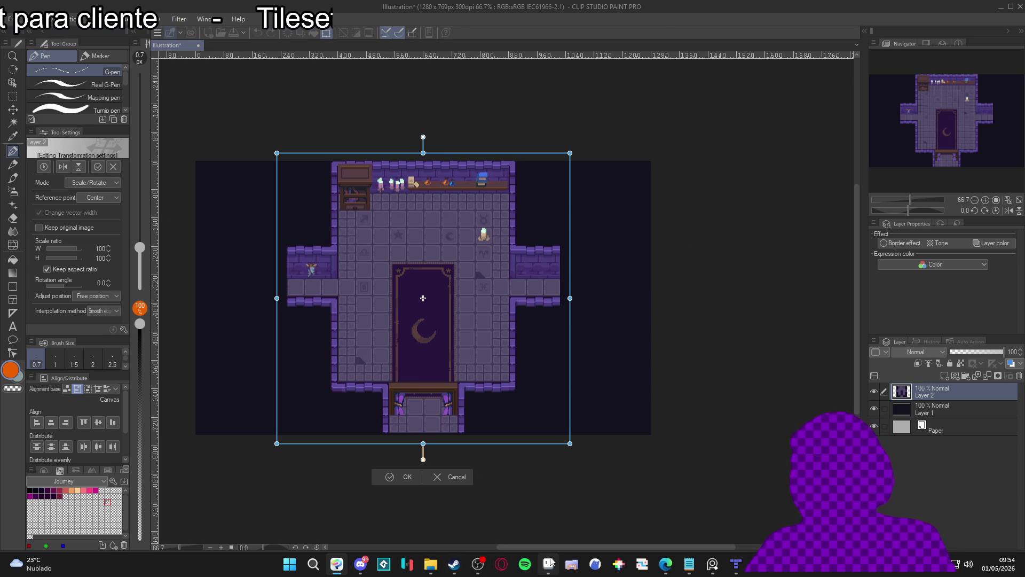
click(548, 564)
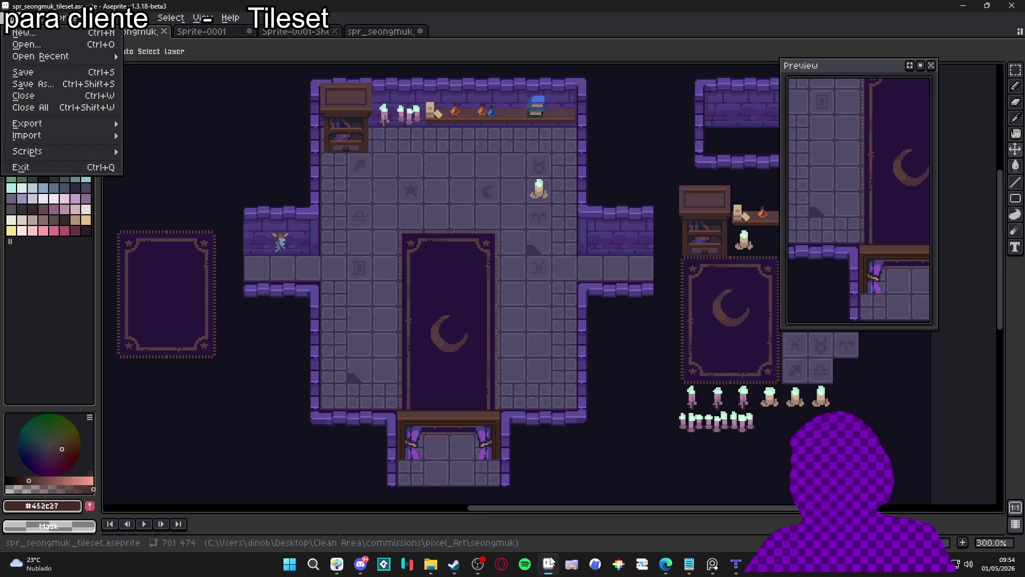
Expand the timeline, keep the player layer hidden, and frame the whole mockup.
click(599, 32)
mouse_move(514, 513)
mouse_down()
mouse_move(508, 388)
mouse_move(525, 400)
mouse_up()
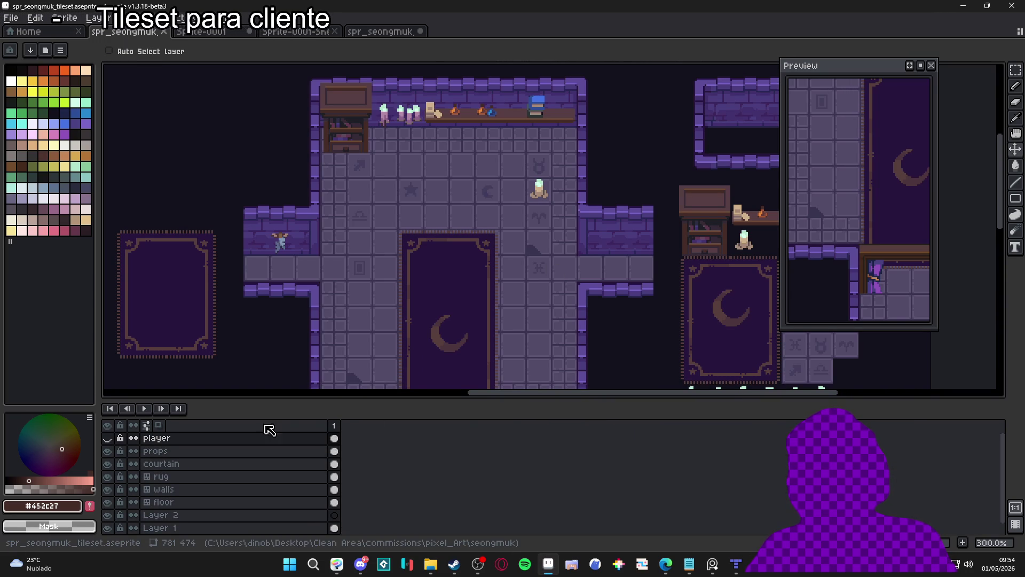
click(107, 438)
click(107, 438)
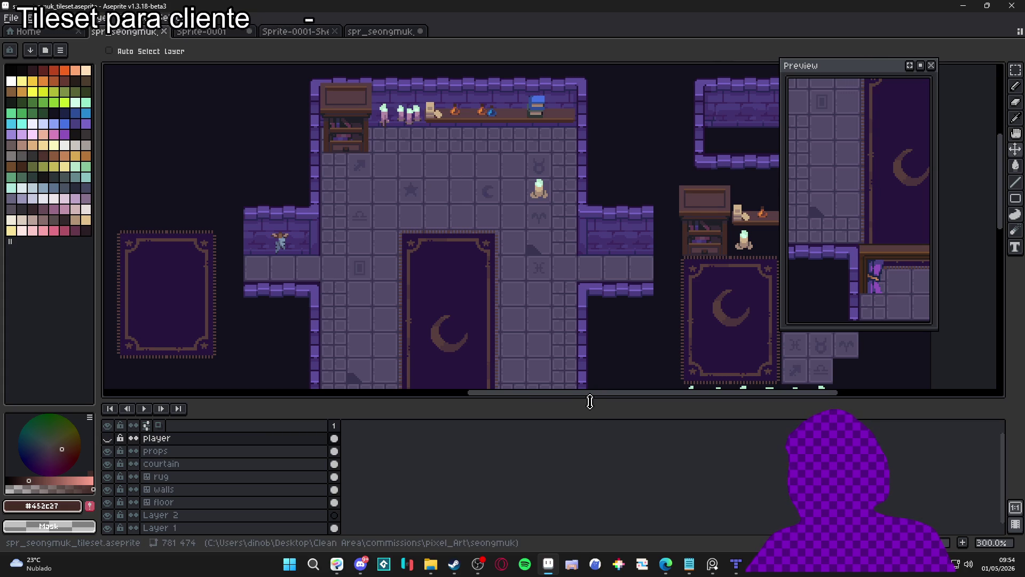
scroll(564, 320, down, 1)
drag(561, 321, 533, 225)
Snip the central room to the clipboard and return to Clip Studio Paint.
key(super+shift+s)
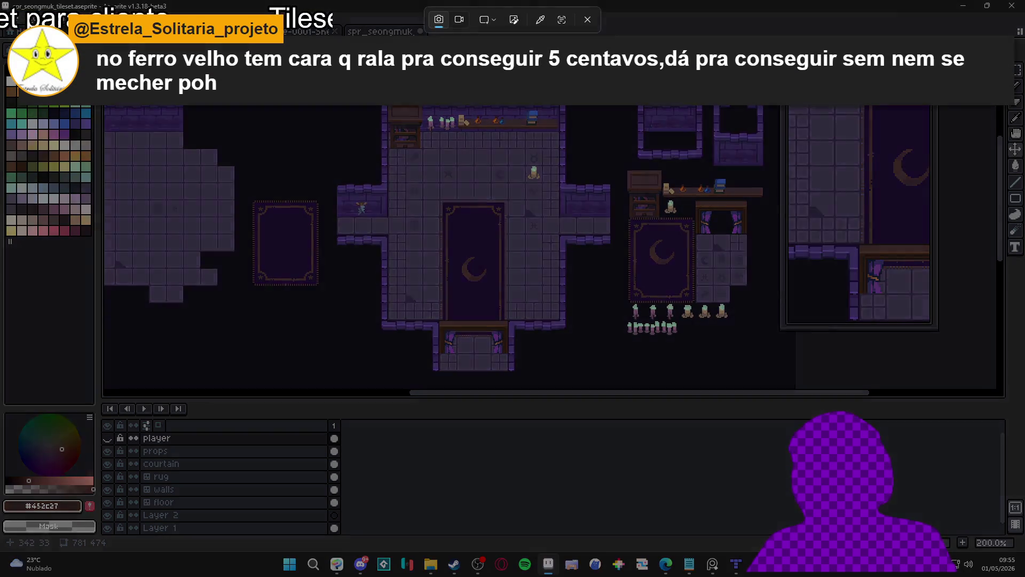
drag(323, 106, 616, 381)
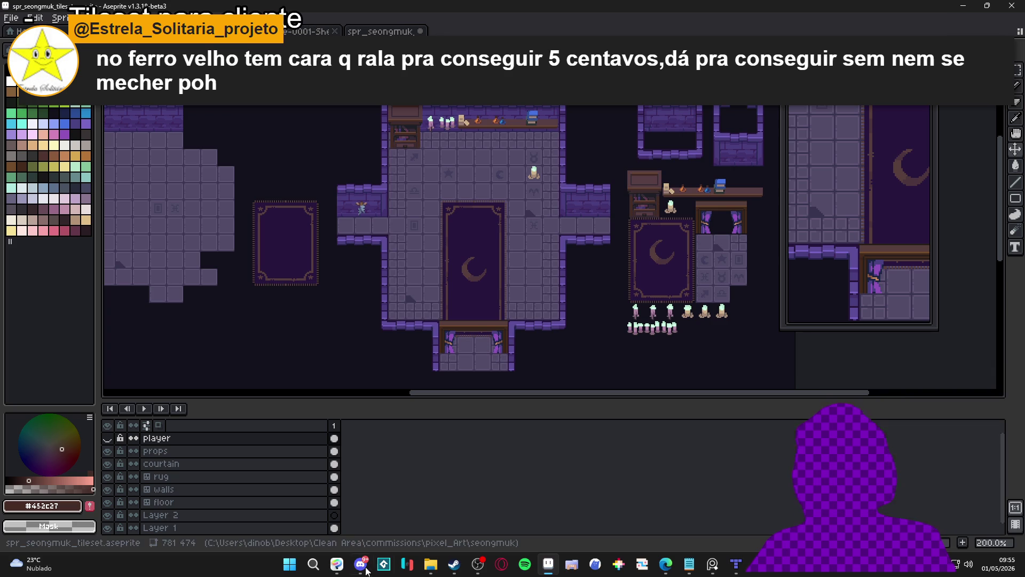
click(341, 564)
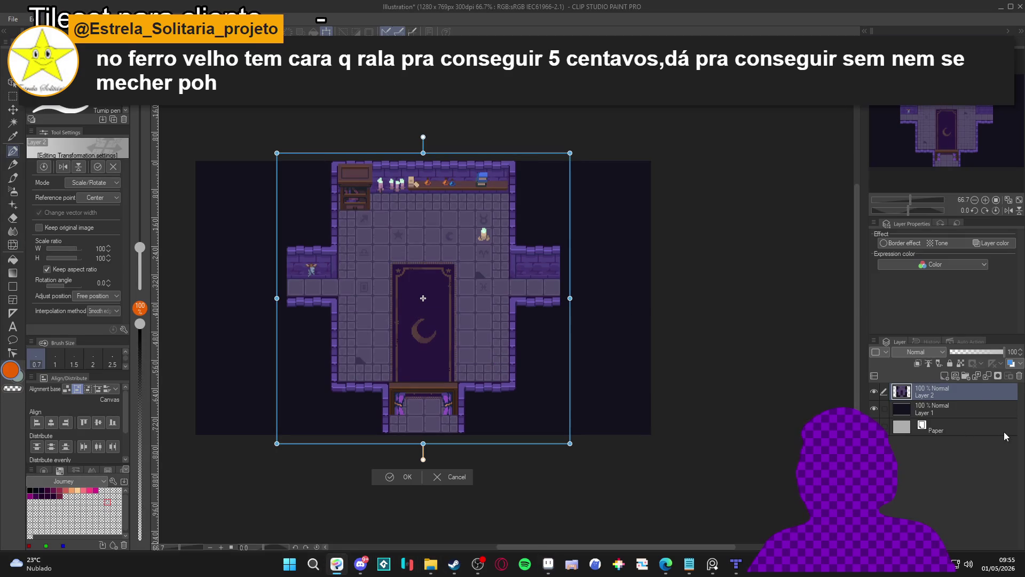
Apply the transform, clear Layer 2, paste the new room snip and centre it both ways.
key(Return)
key(Return)
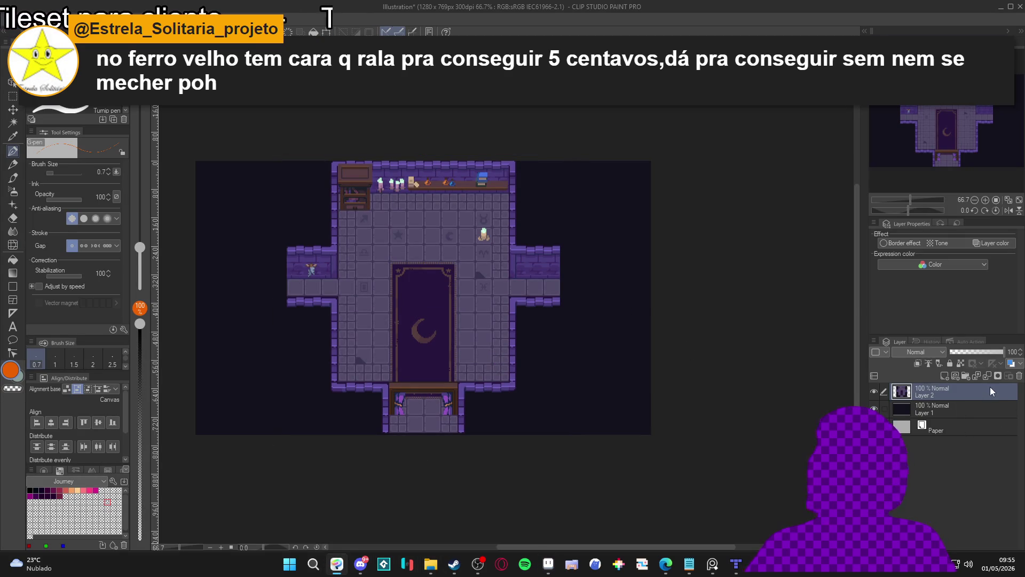
key(Delete)
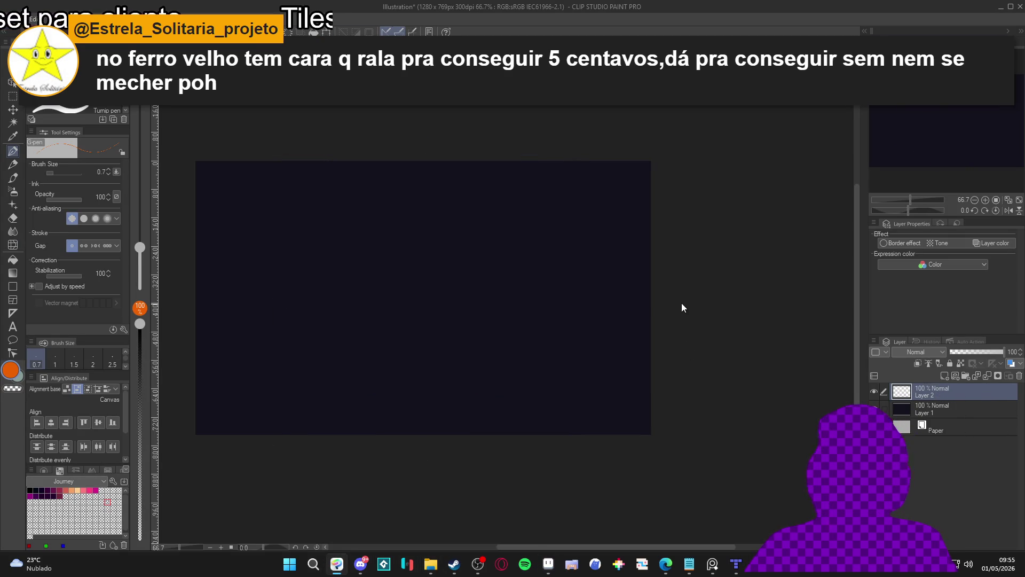
key(ctrl+v)
key(k)
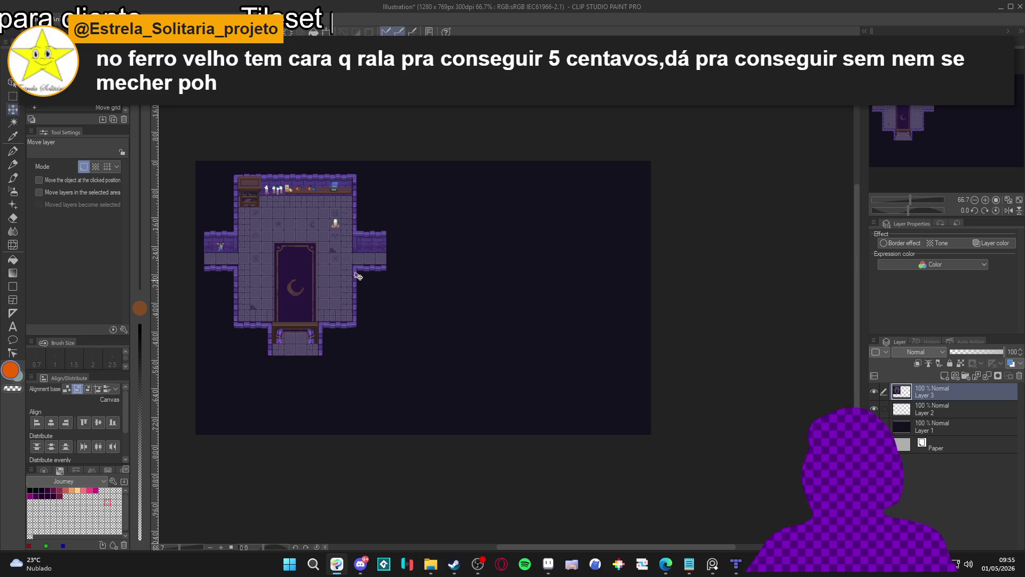
click(55, 424)
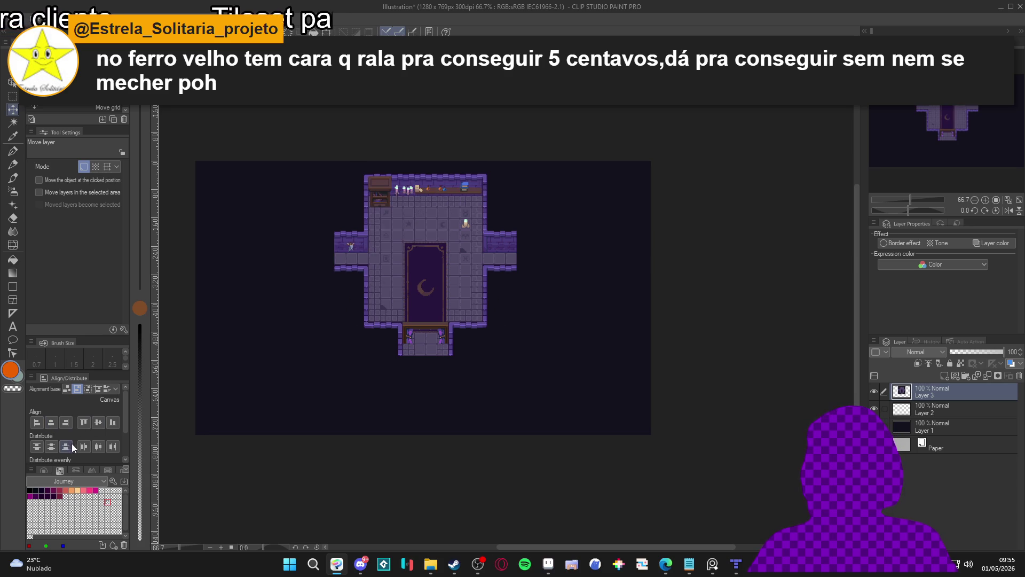
click(103, 422)
Zoom in and out to inspect the centred room, then switch to Aseprite.
scroll(457, 297, up, 2)
scroll(457, 298, down, 2)
scroll(402, 290, up, 2)
scroll(395, 291, down, 2)
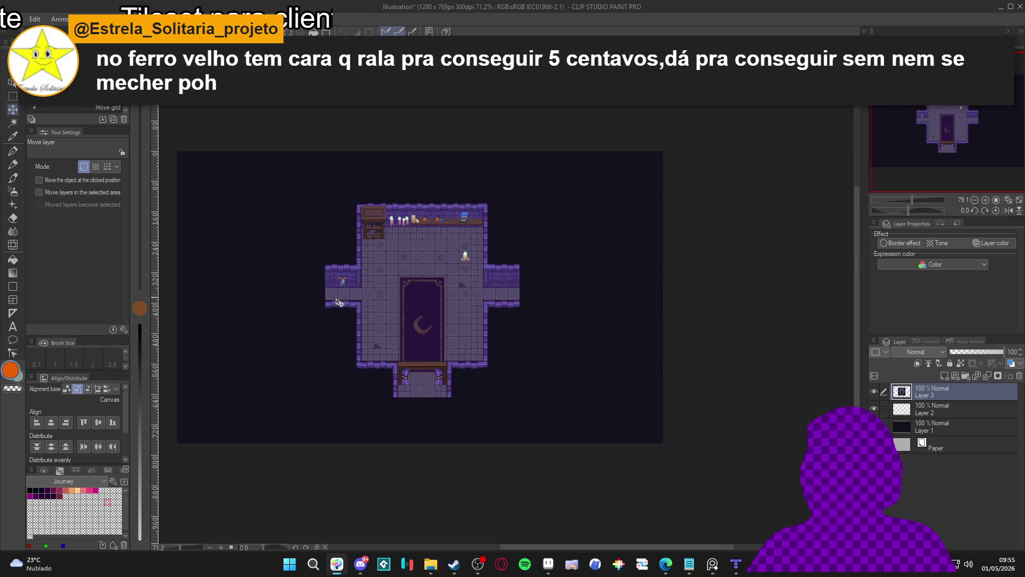
scroll(319, 311, up, 1)
scroll(361, 304, down, 1)
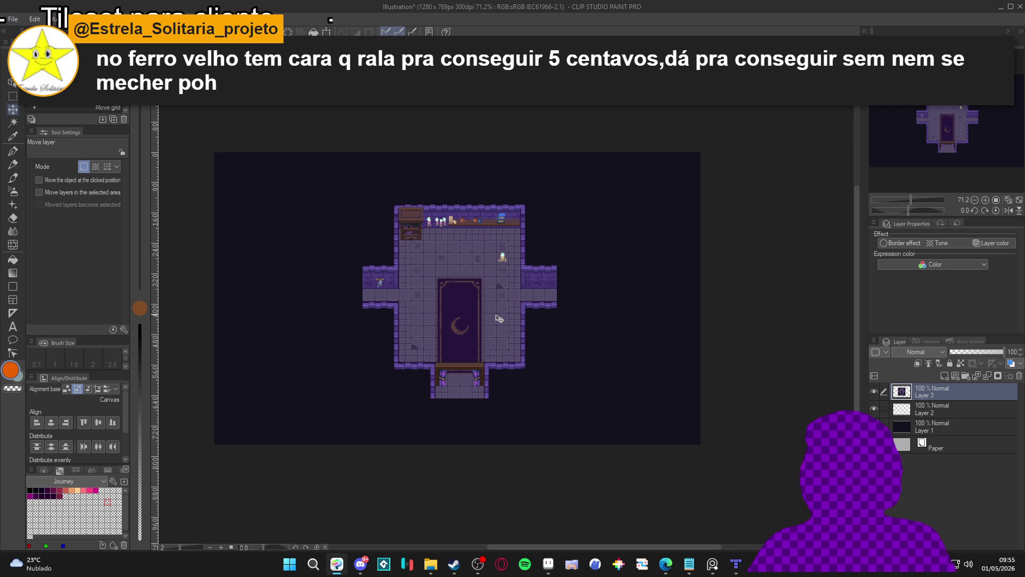
scroll(551, 318, up, 1)
scroll(523, 317, down, 1)
scroll(491, 317, down, 1)
scroll(466, 317, up, 2)
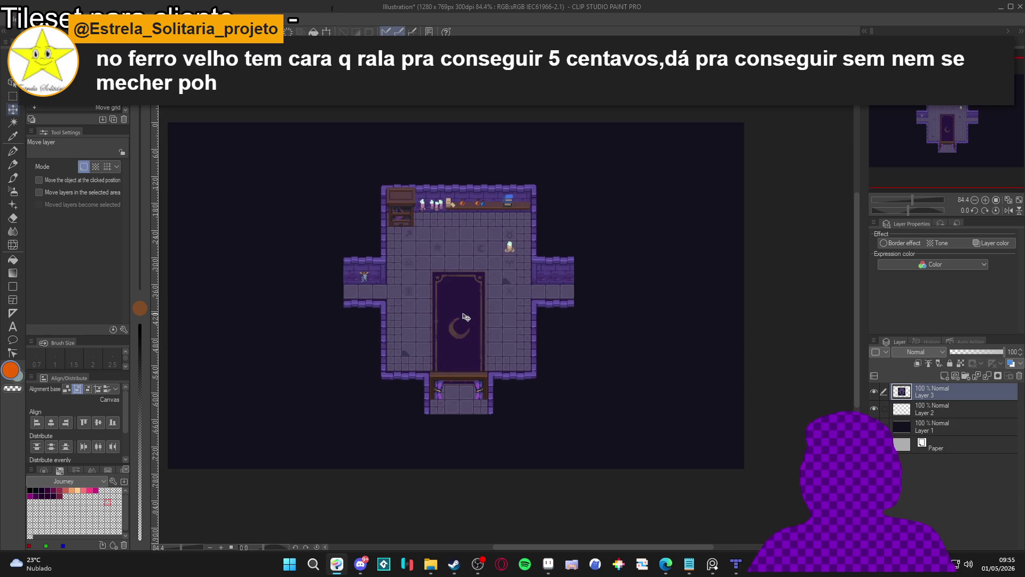
scroll(465, 317, up, 2)
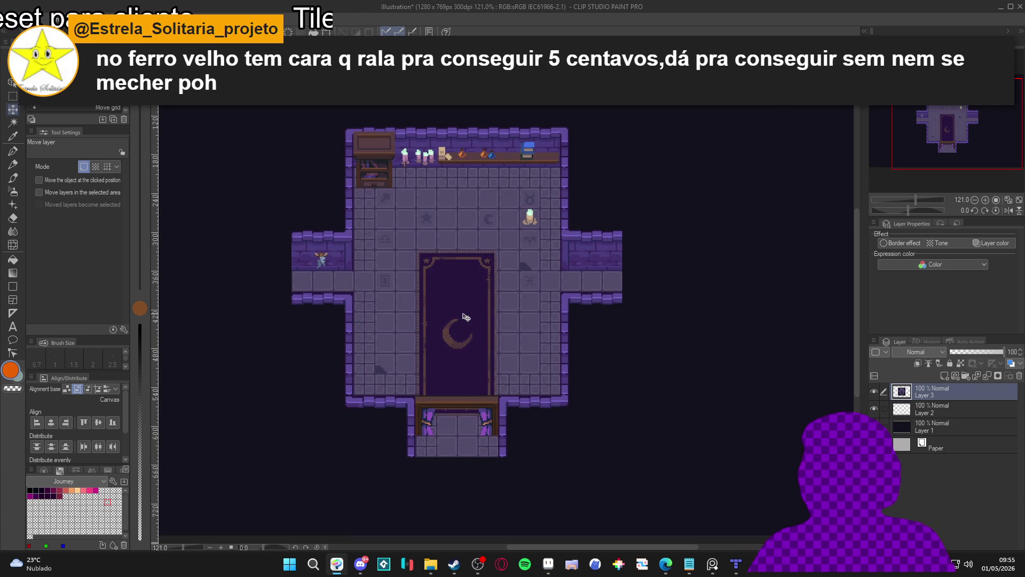
scroll(466, 317, down, 2)
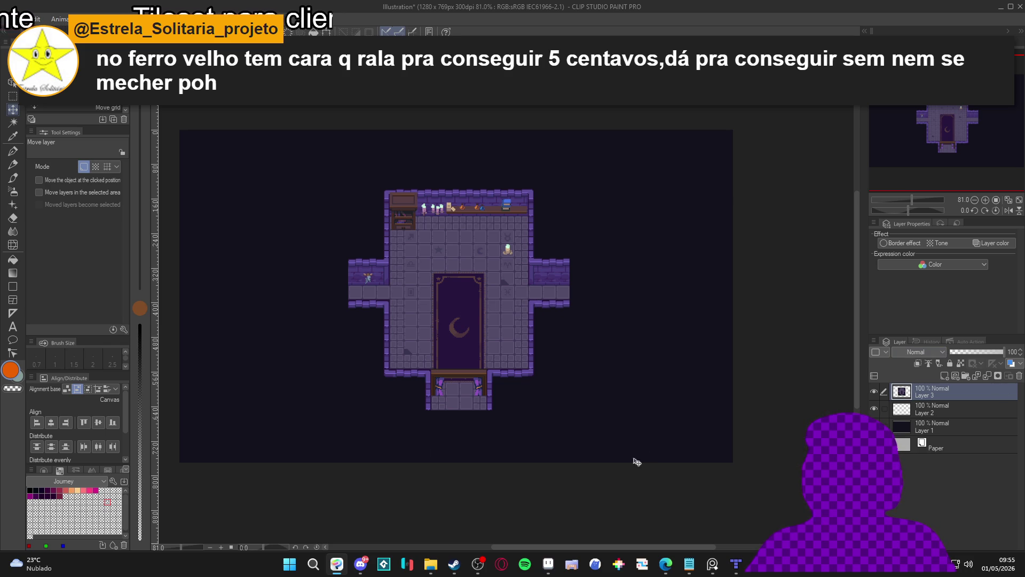
click(544, 567)
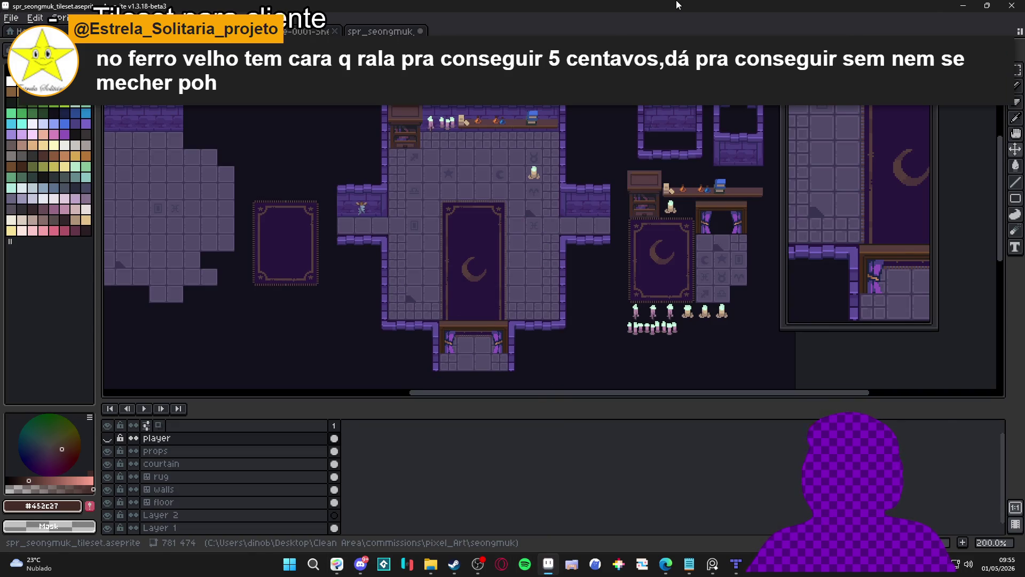
Return to Clip Studio Paint and undo the paste, restoring the original room on Layer 2.
key(alt+Tab)
key(ctrl+z)
key(ctrl+z)
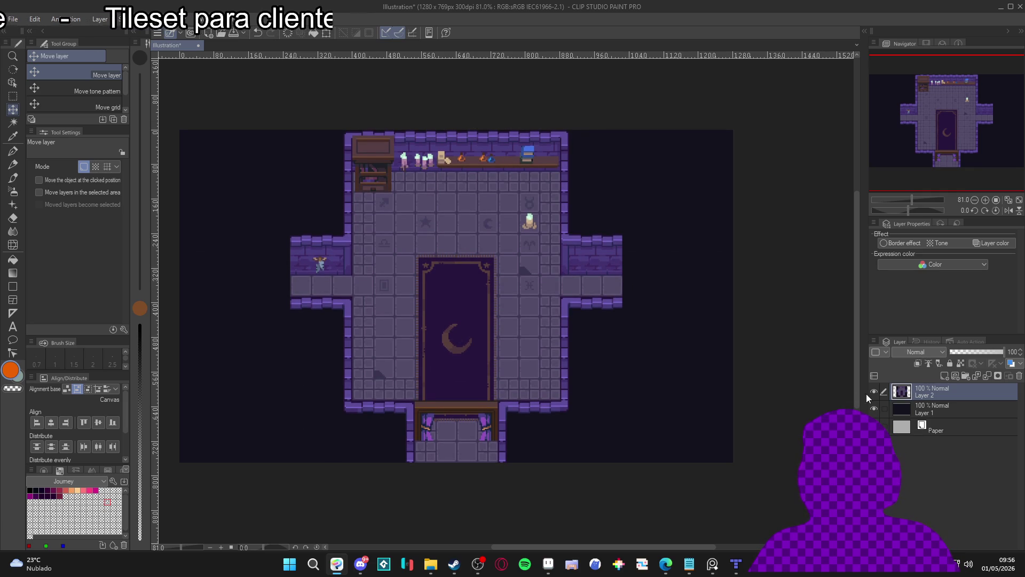
Duplicate the dark Layer 1 background and move Layer 1 Copy to the top of the stack.
click(874, 426)
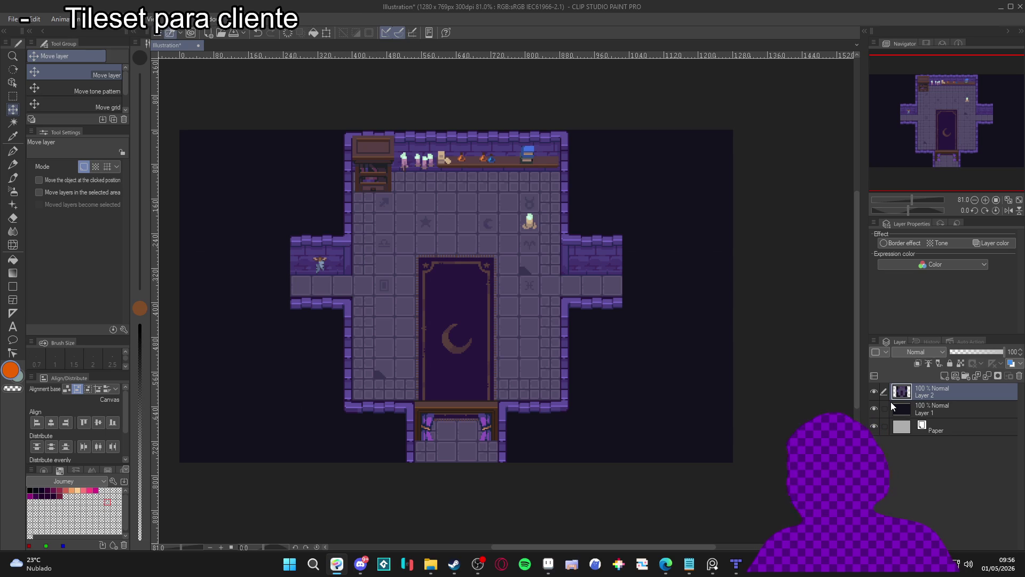
key(ctrl+shift+n)
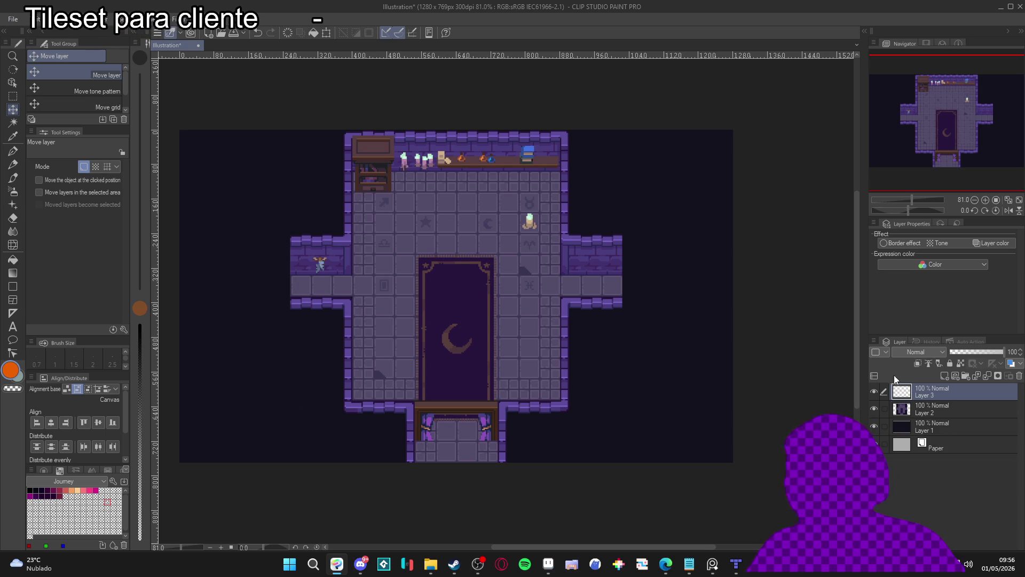
click(931, 426)
key(ctrl+j)
drag(932, 443, 937, 392)
key(e)
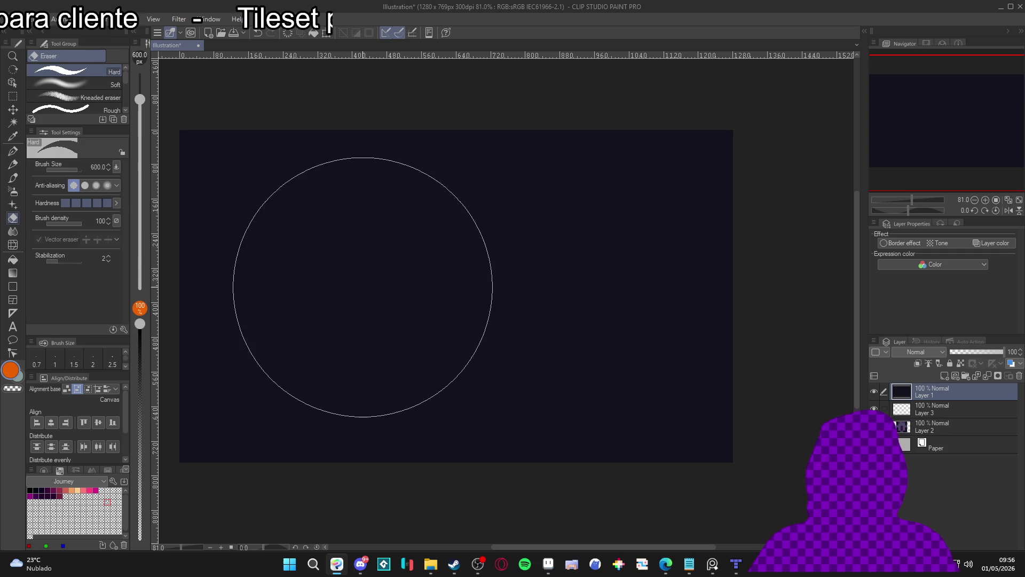
drag(988, 352, 984, 352)
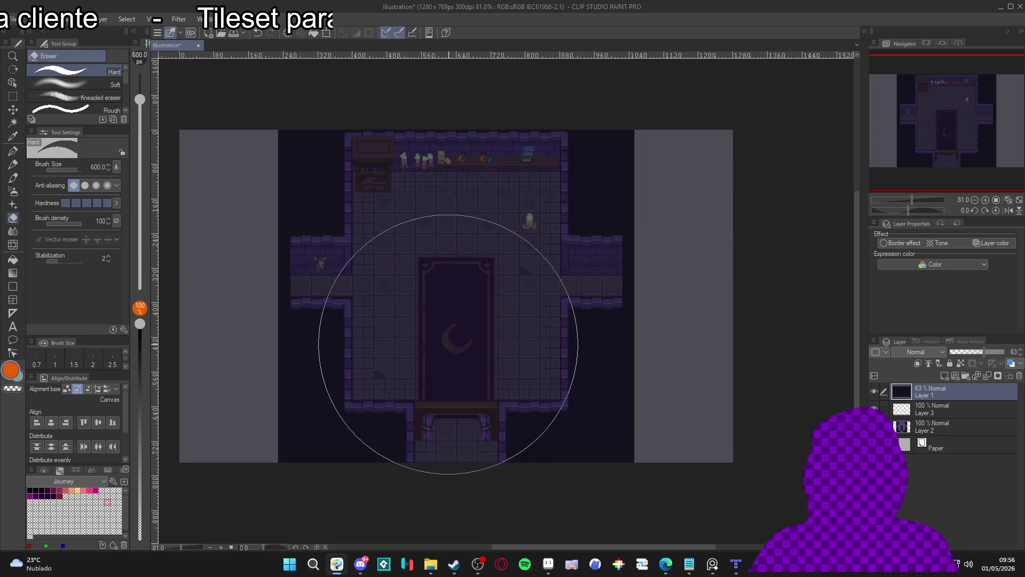
key(ctrl+z)
key(ctrl+z)
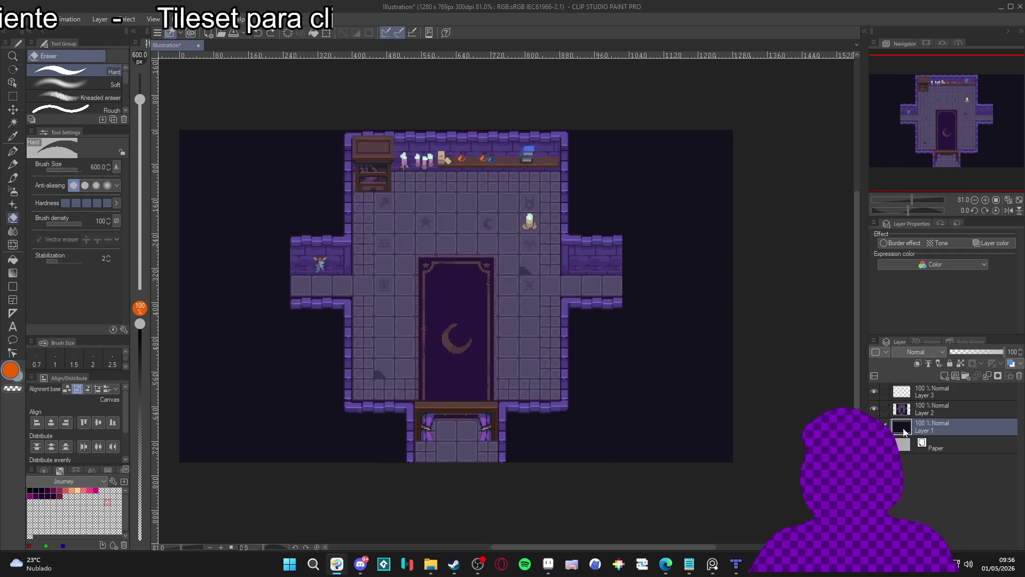
drag(922, 427, 926, 386)
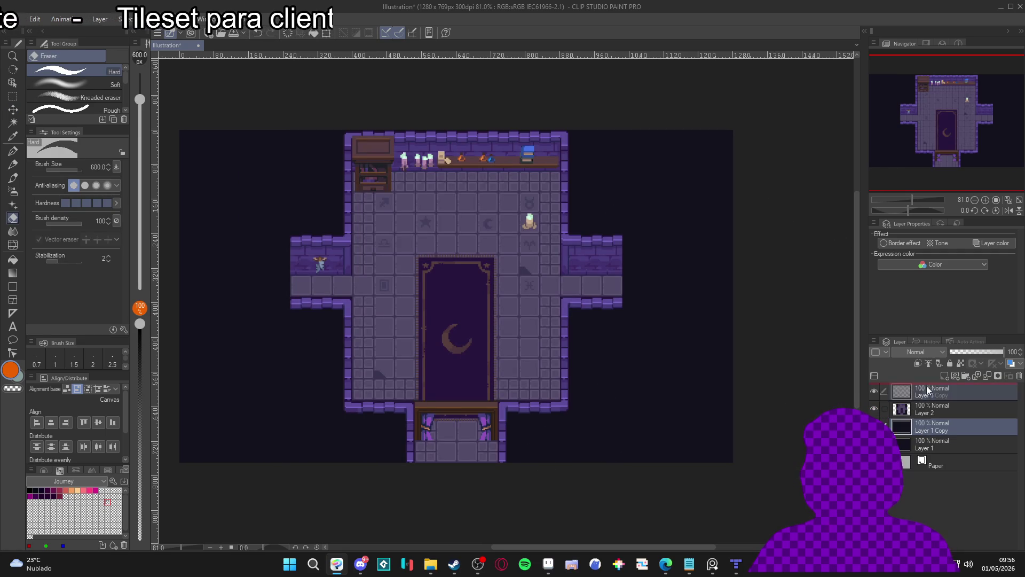
Softly erase the centre of Layer 1 Copy with a large soft eraser to reveal the room.
drag(429, 297, 475, 296)
key(ctrl+z)
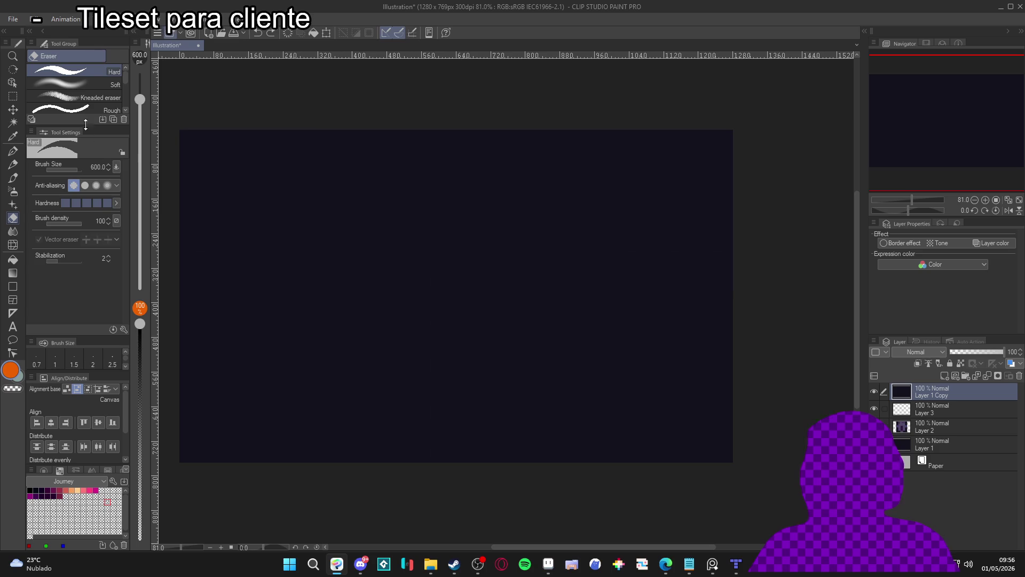
click(75, 86)
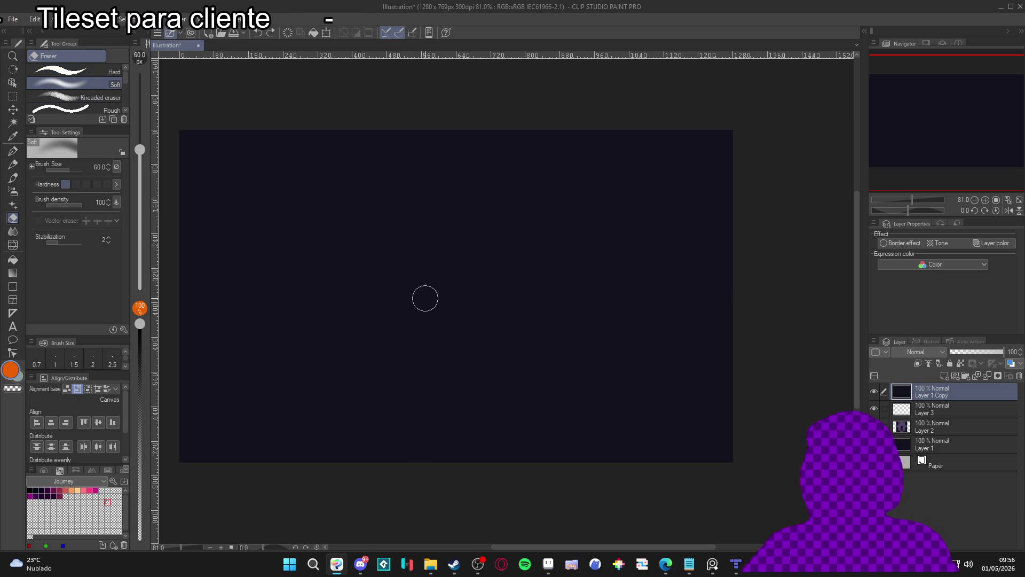
key(bracketright)
key(bracketright)
key(bracketright)
key(bracketright)
key(bracketright)
key(bracketright)
click(451, 315)
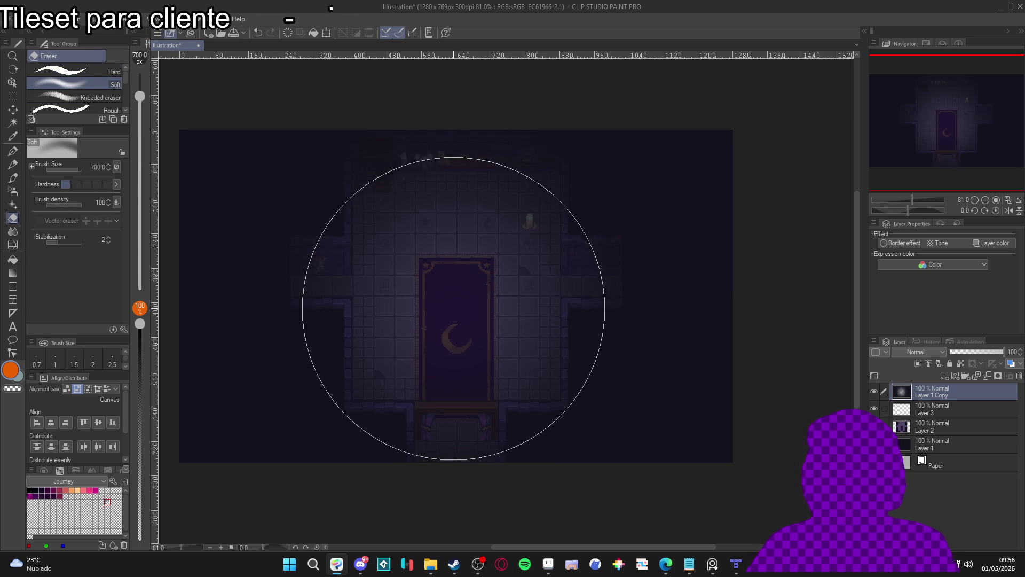
key(bracketright)
key(bracketright)
key(bracketright)
click(452, 285)
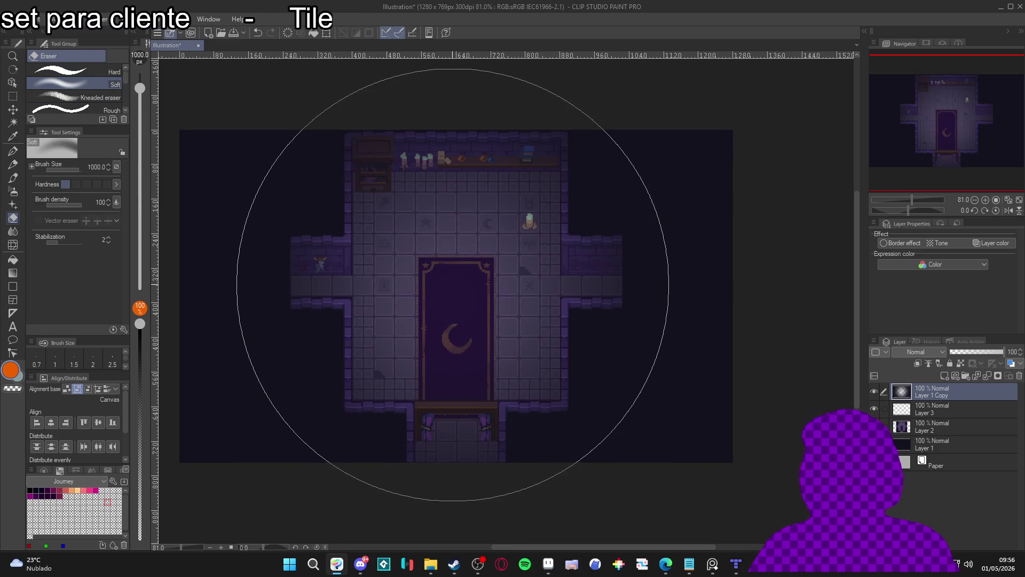
click(452, 285)
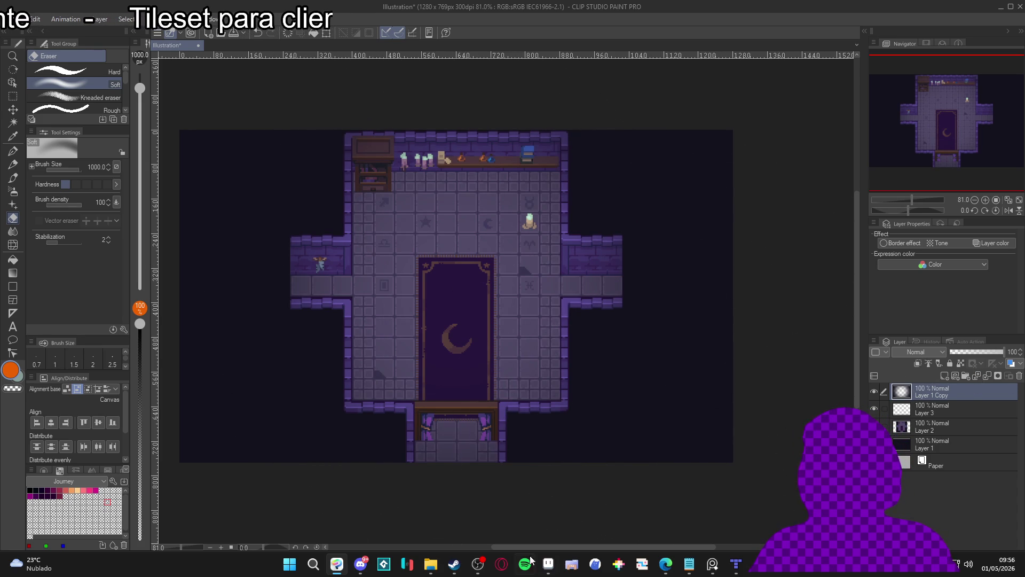
Compare in Aseprite, minimize it, and bring up the Steam window.
click(555, 564)
key(v)
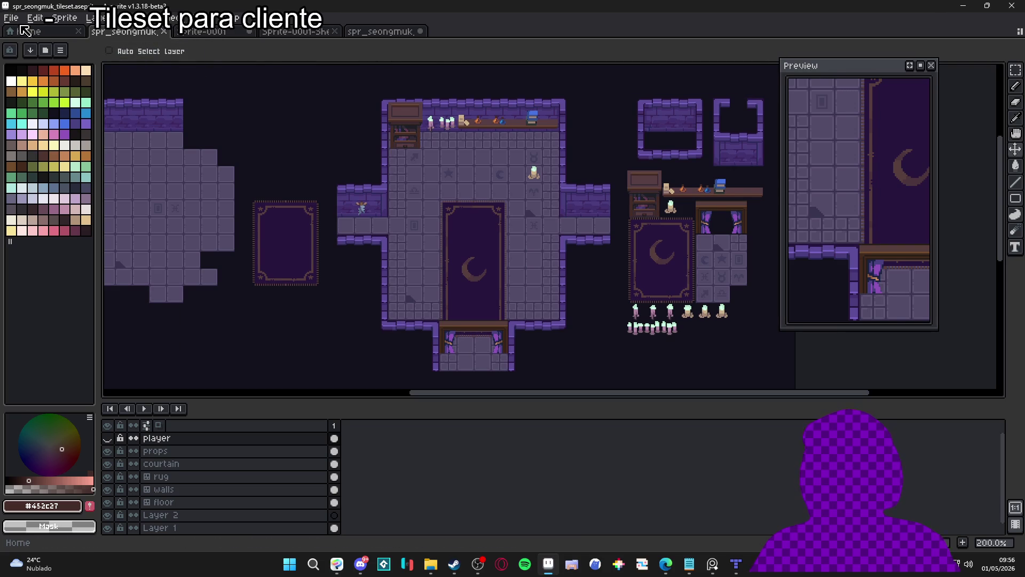
click(963, 5)
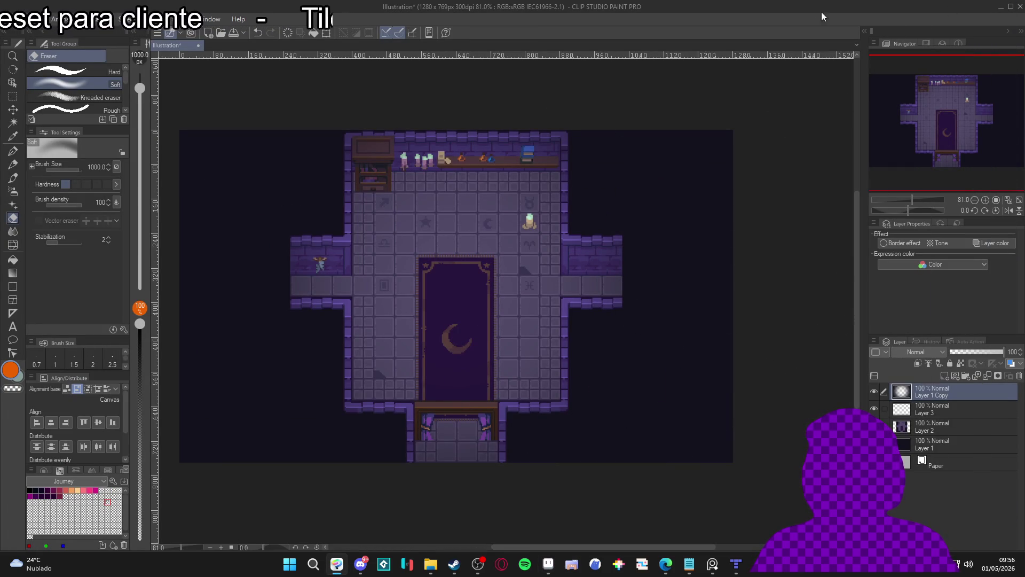
click(455, 565)
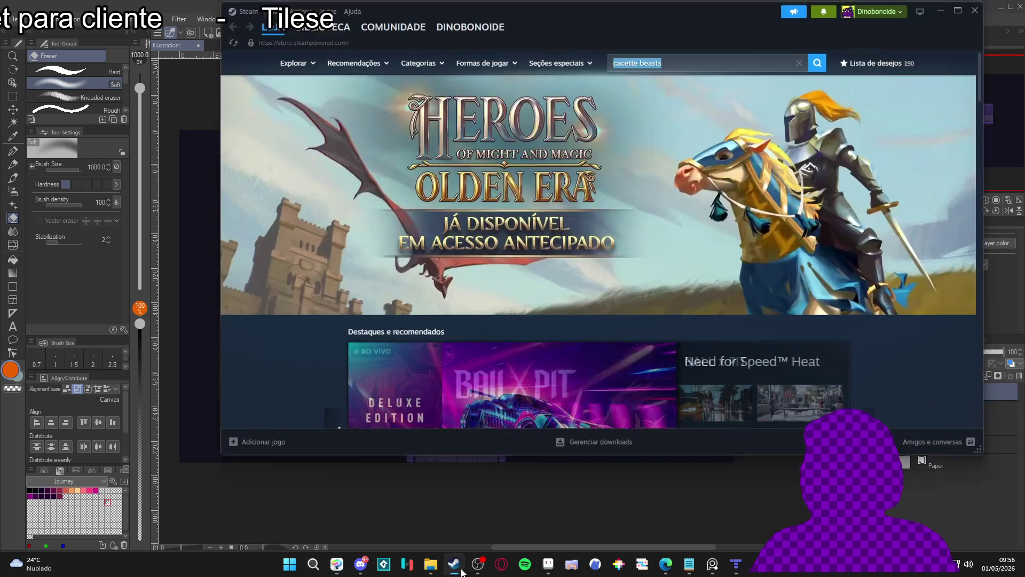
Launch ShaderGlass from the Steam library, then minimize Steam to reveal Clip Studio Paint.
click(327, 29)
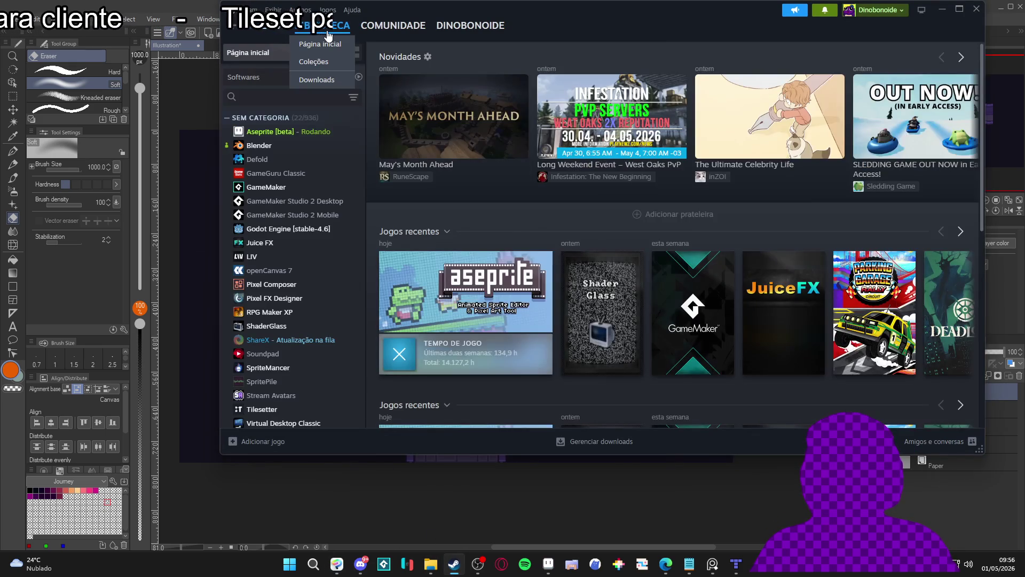
click(602, 312)
click(418, 242)
click(942, 9)
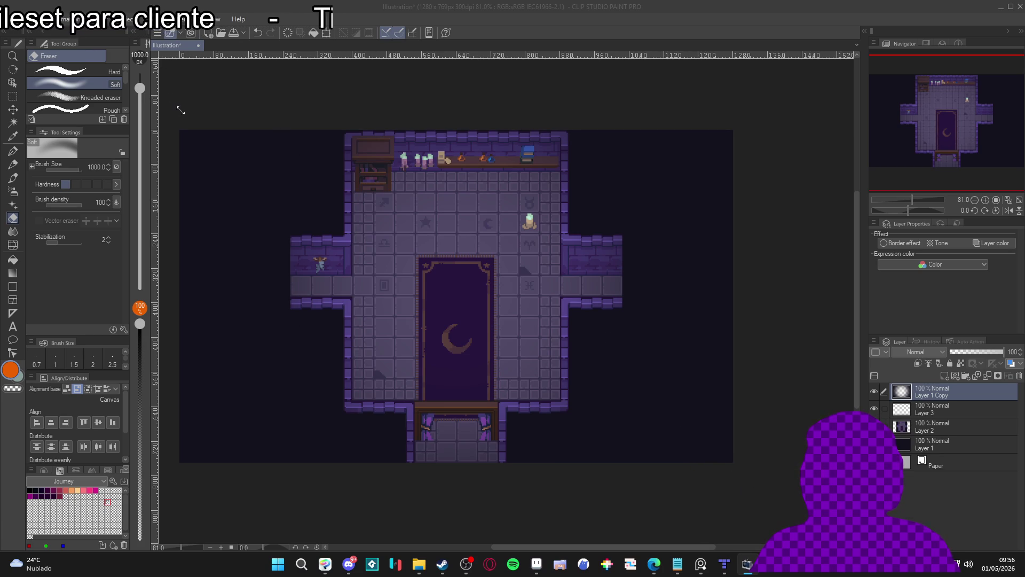
right_click(200, 133)
click(228, 130)
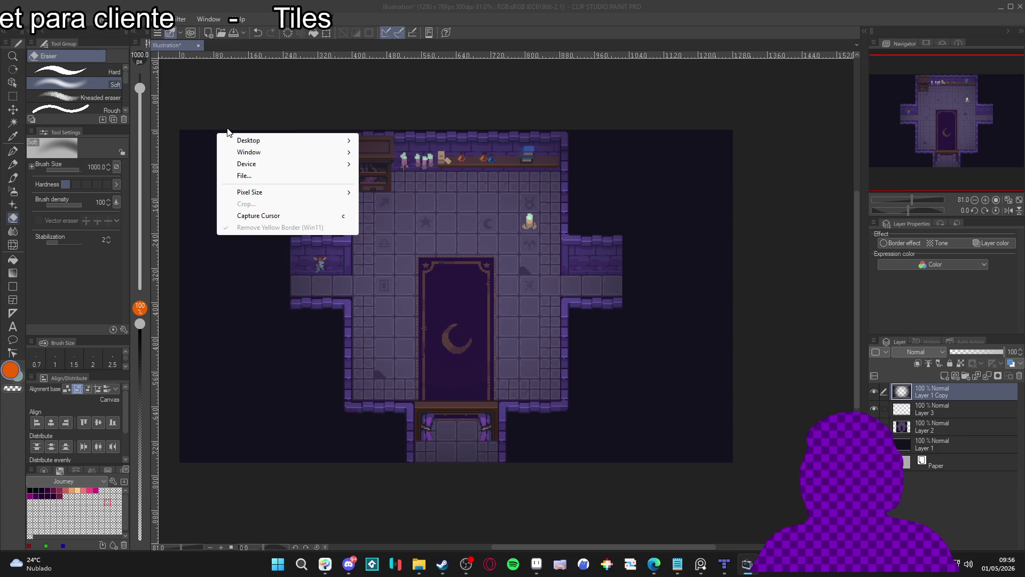
right_click(228, 130)
click(222, 130)
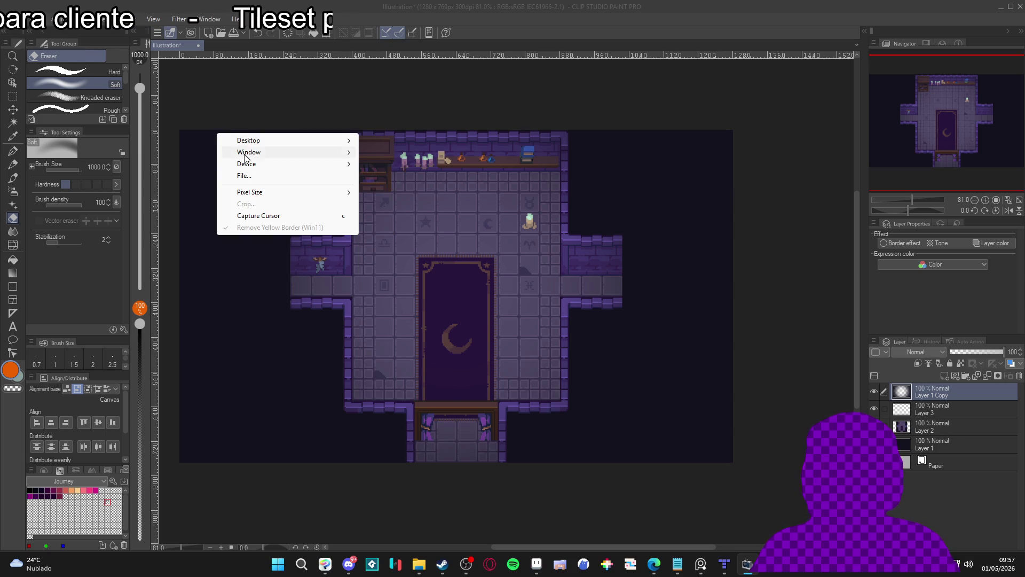
click(283, 179)
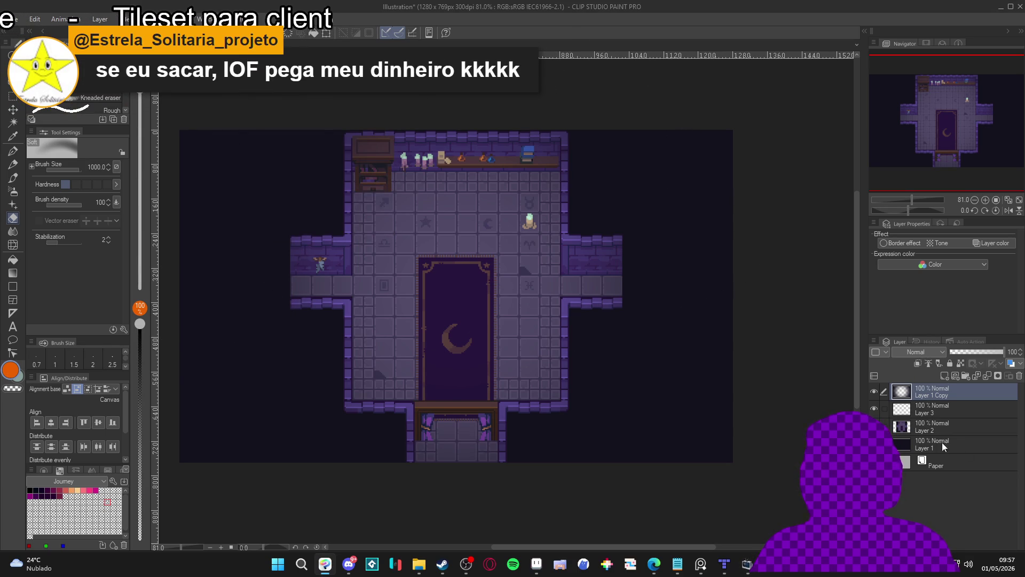
Hide Layer 1 Copy and start a Save As with PNG as the file type.
click(874, 391)
click(12, 24)
click(87, 121)
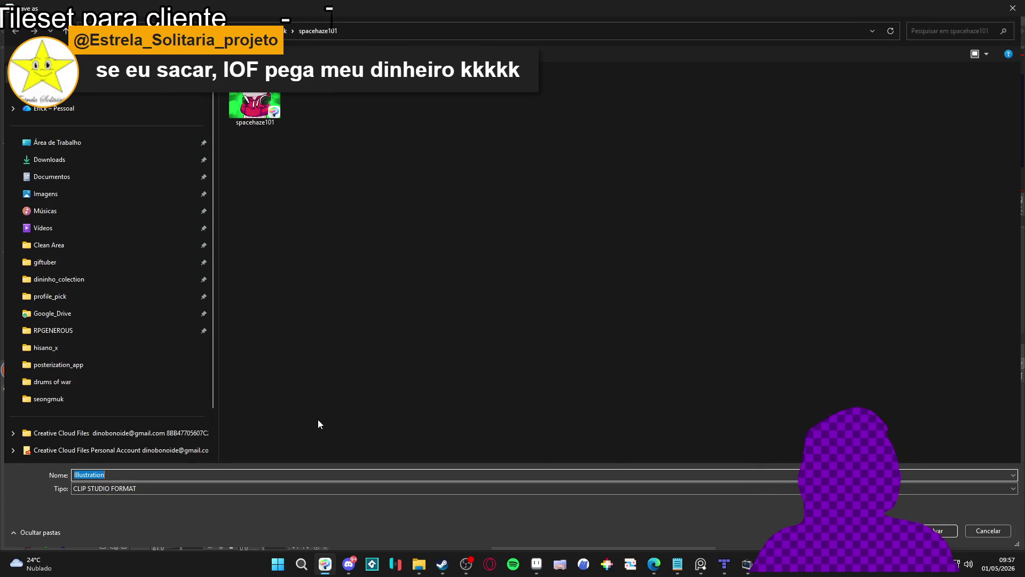
click(133, 488)
click(105, 523)
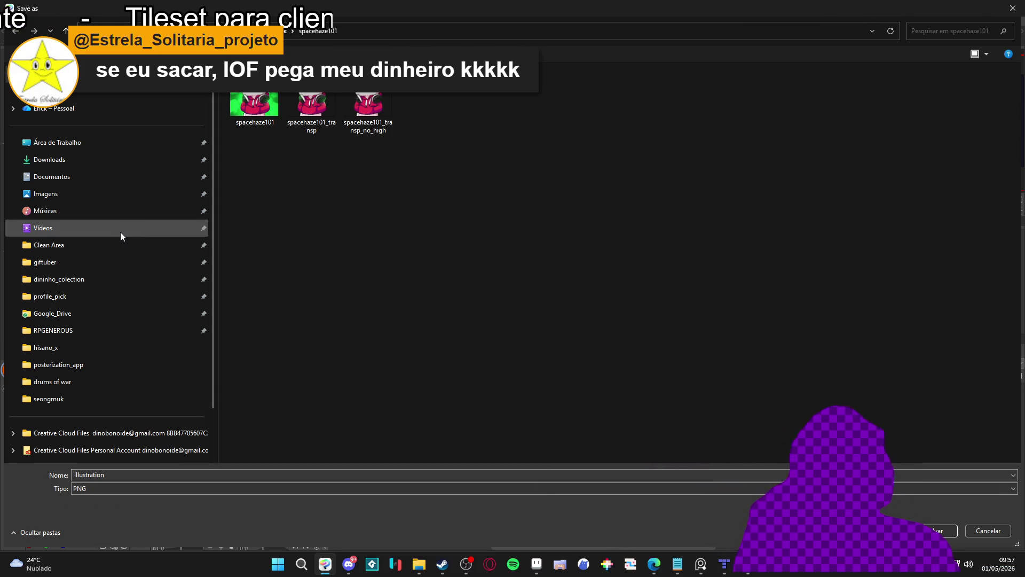
Save it as showcase.png in Clean Area > seongmuk, accepting the flattened layers.
click(88, 243)
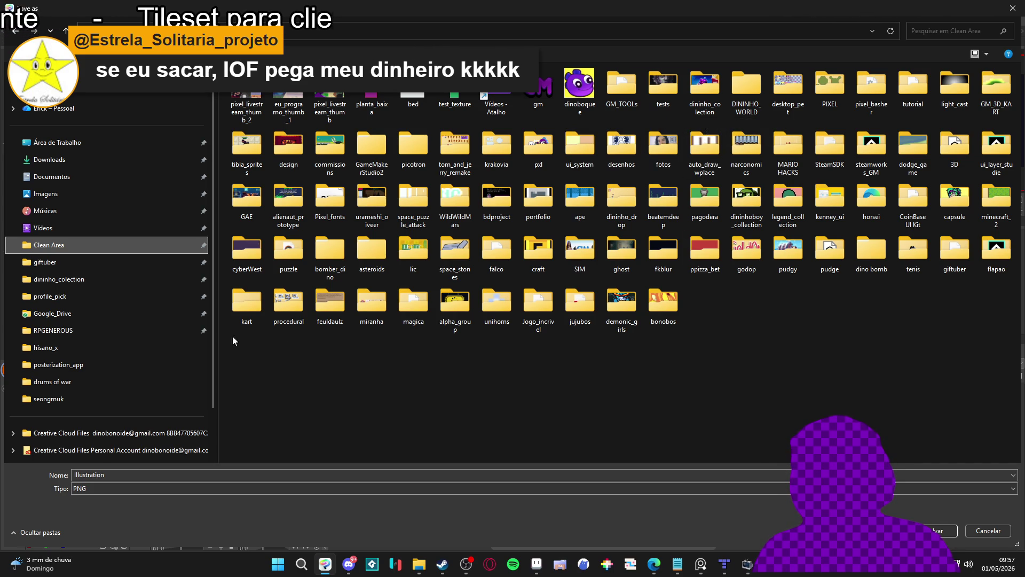
click(61, 401)
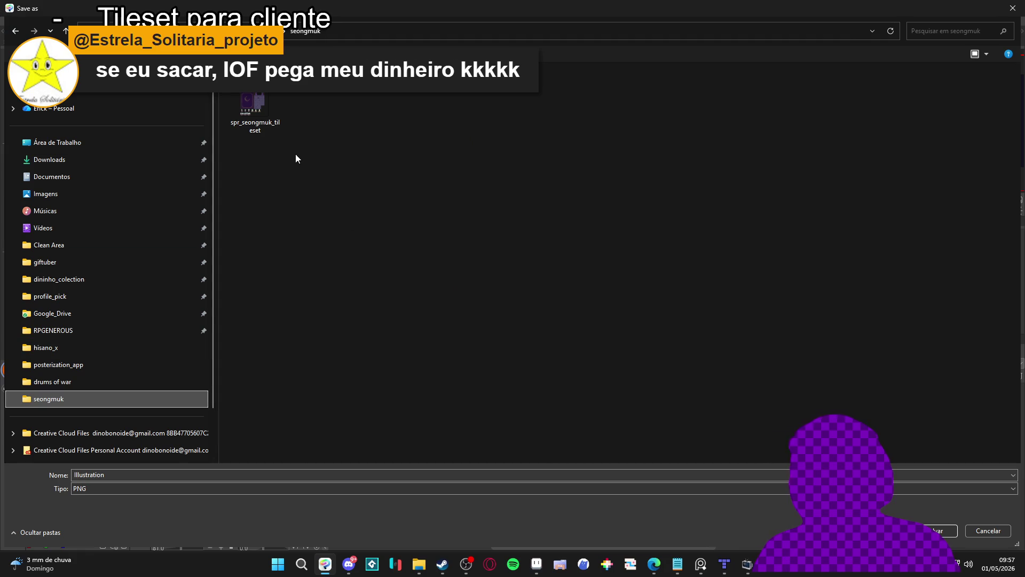
double_click(116, 475)
text(showcas)
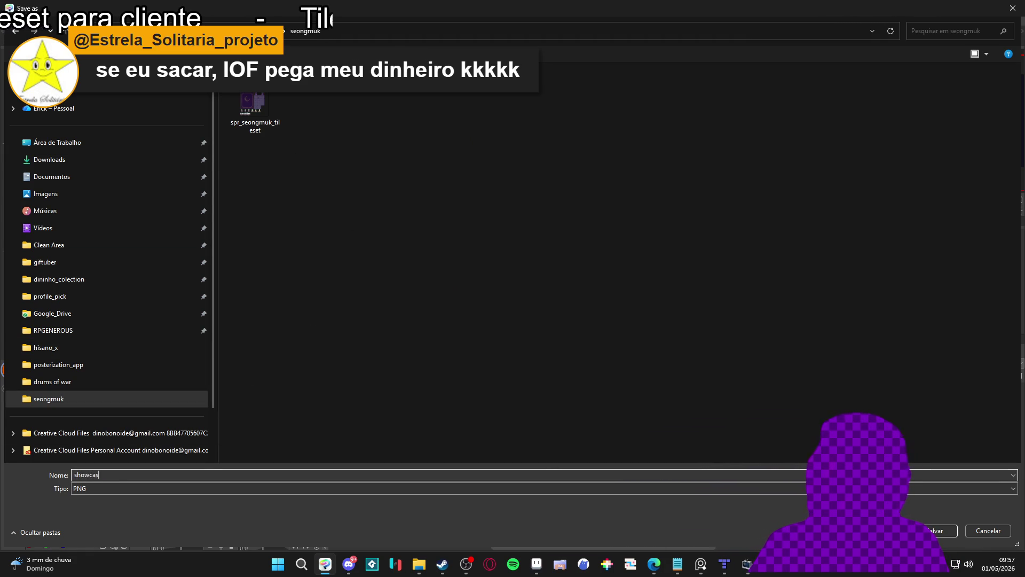
key(Return)
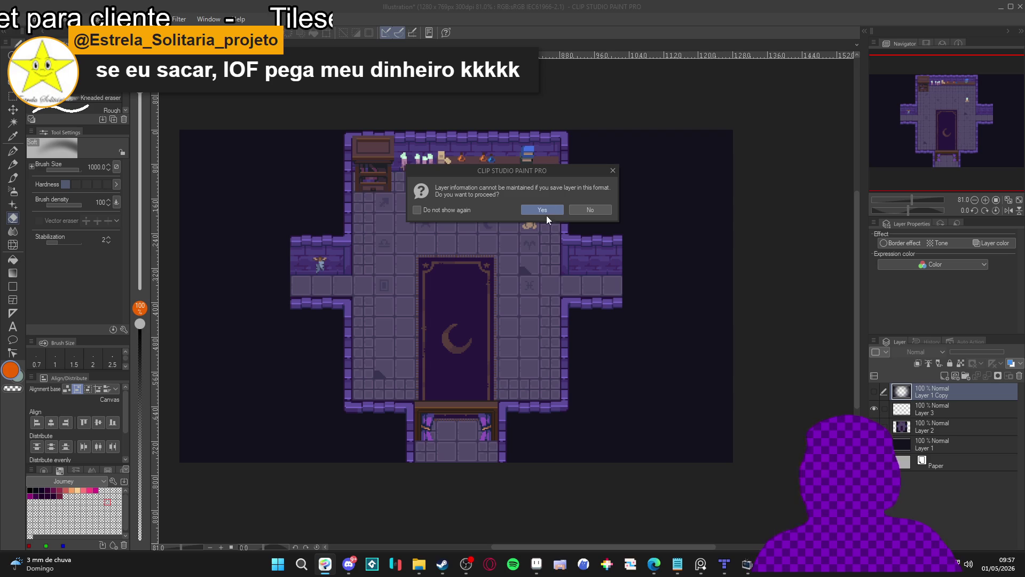
click(544, 210)
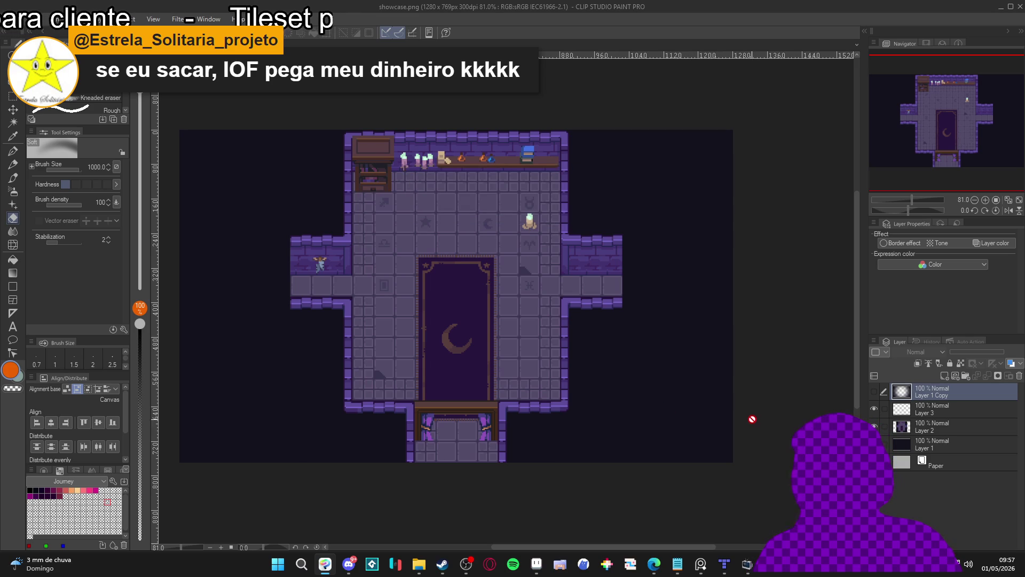
Load showcase.png from the seongmuk folder as ShaderGlass's image input and browse the shader library.
click(754, 562)
right_click(218, 132)
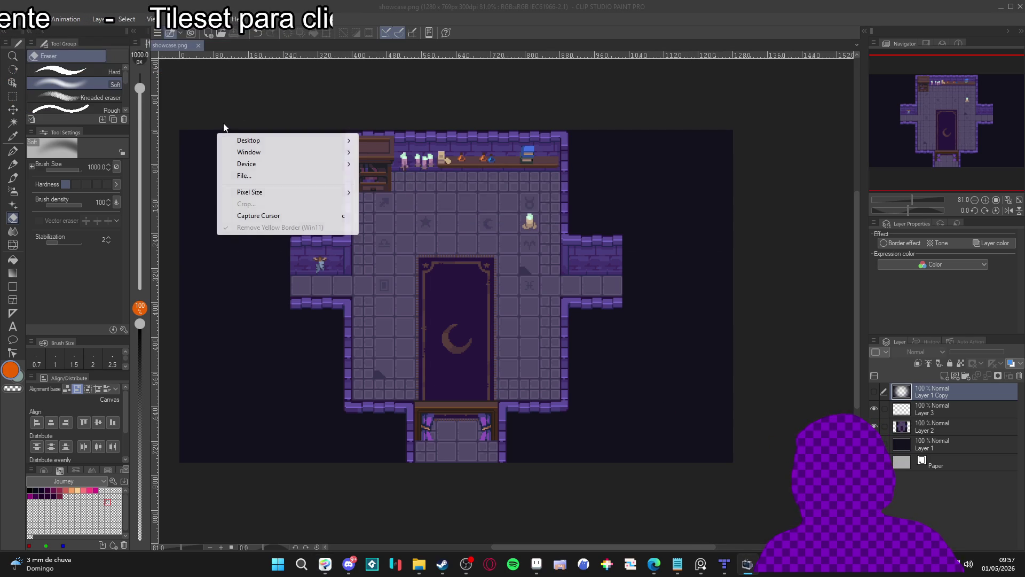
click(292, 176)
scroll(75, 171, down, 5)
click(66, 138)
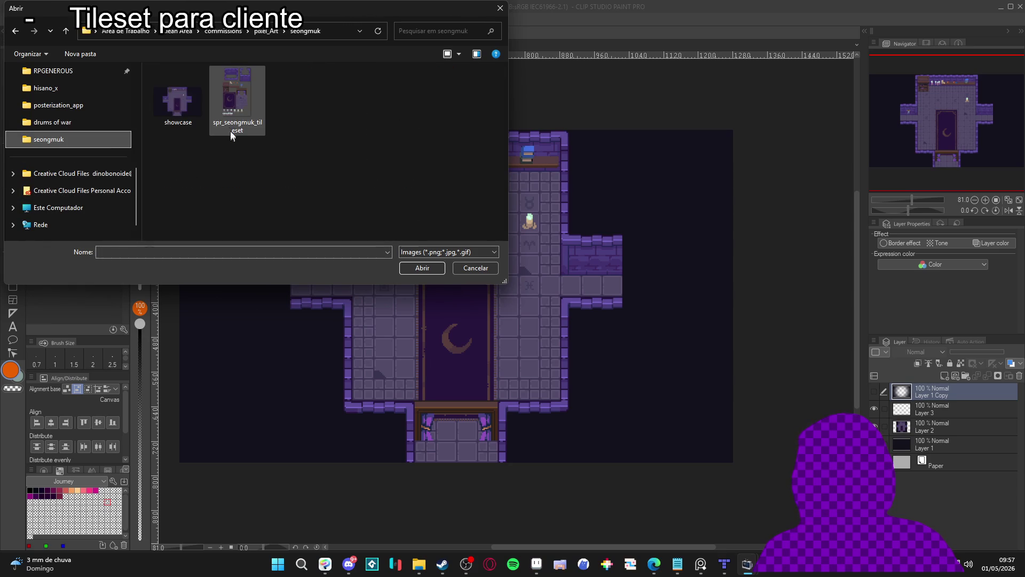
double_click(200, 117)
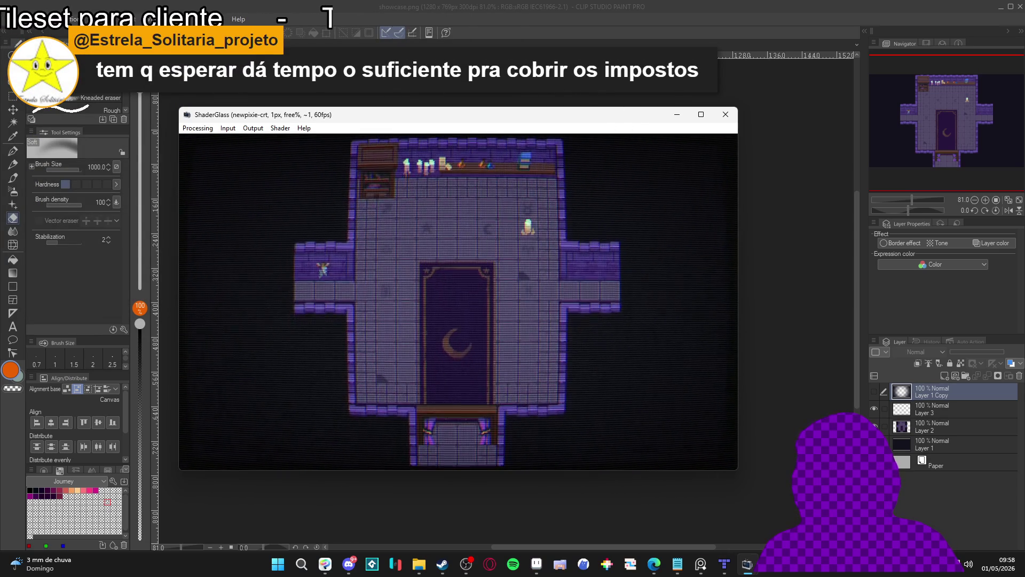
click(280, 128)
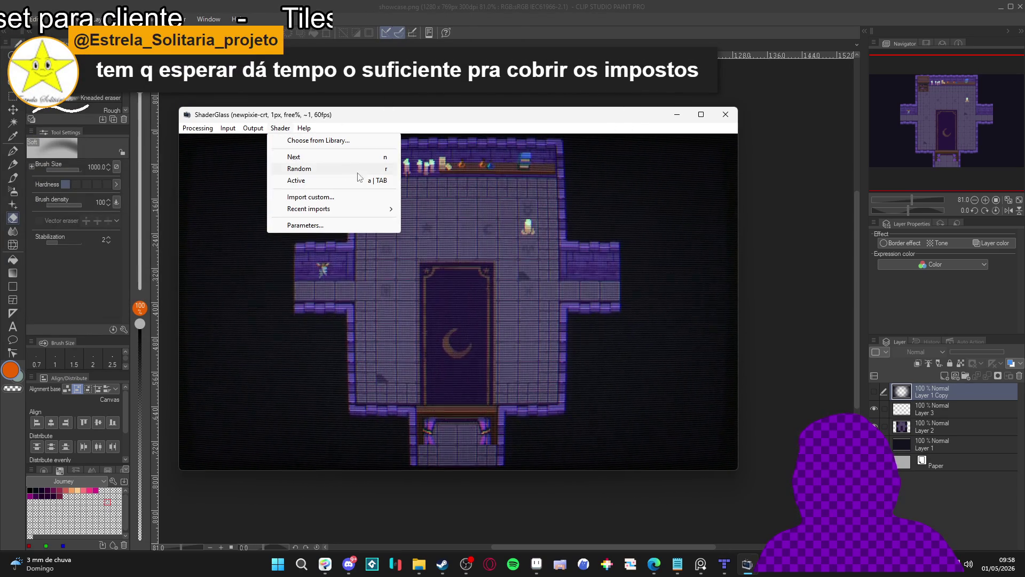
click(317, 141)
Preview the community shaders from bayer_4x4 through kawase_glow on the room image.
drag(588, 73, 857, 92)
click(822, 173)
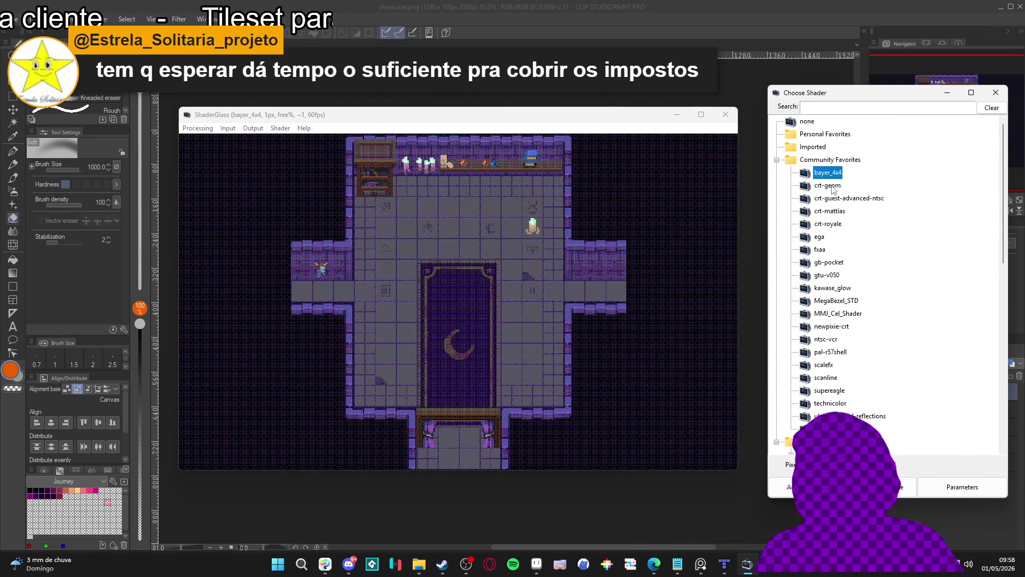
click(828, 185)
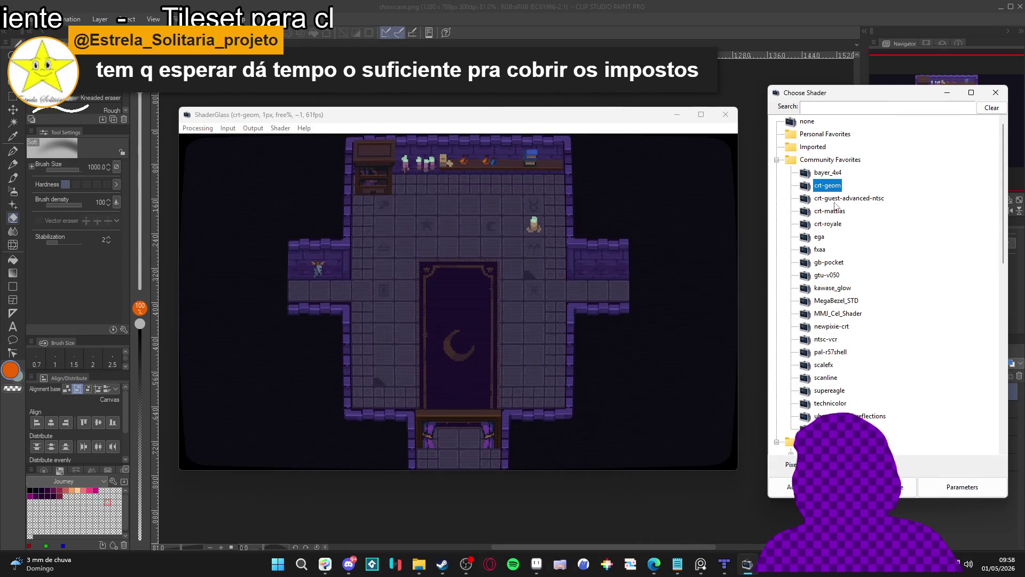
click(838, 200)
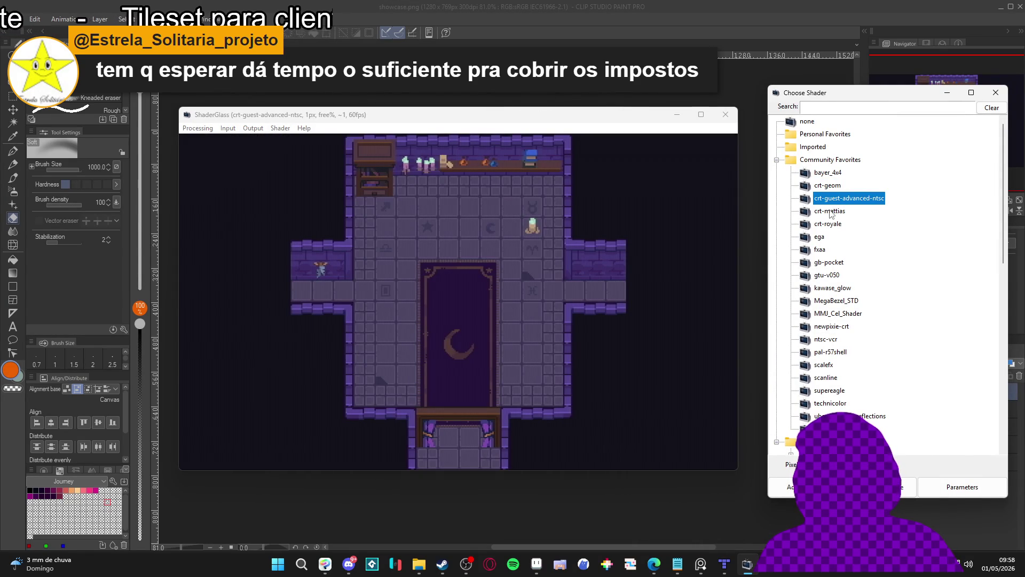
click(831, 212)
click(830, 225)
click(827, 237)
click(825, 255)
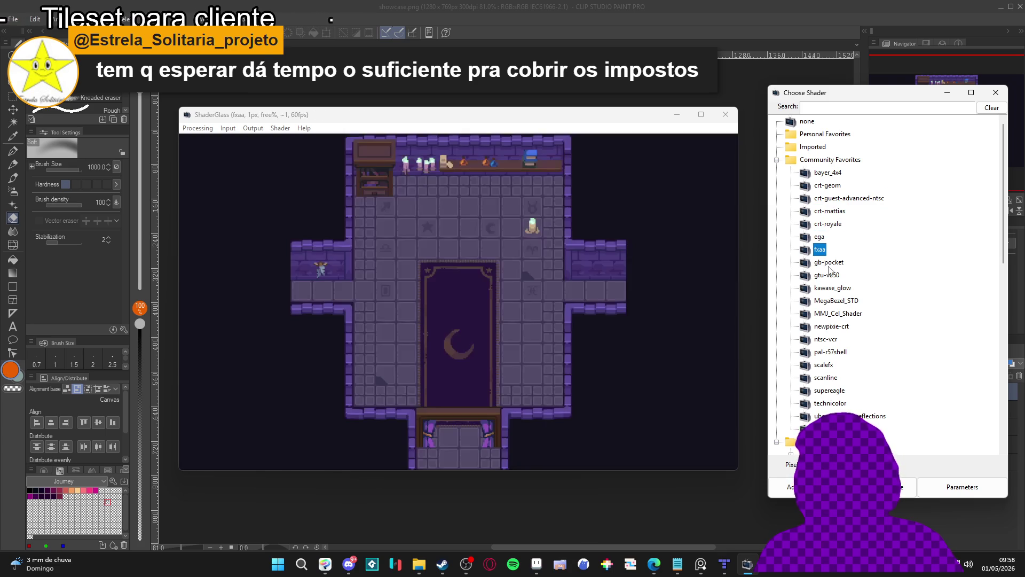
click(829, 265)
click(834, 278)
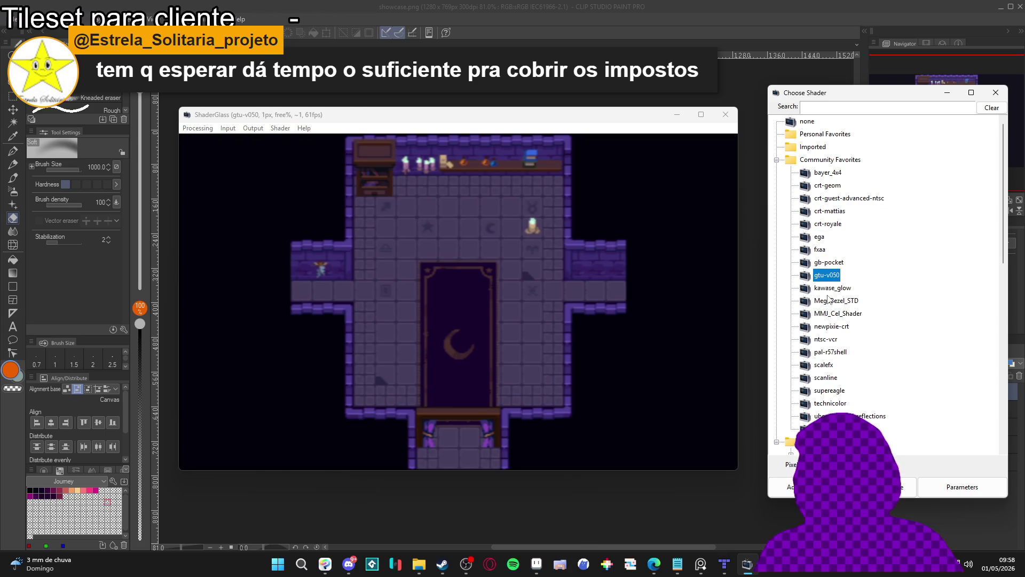
click(831, 291)
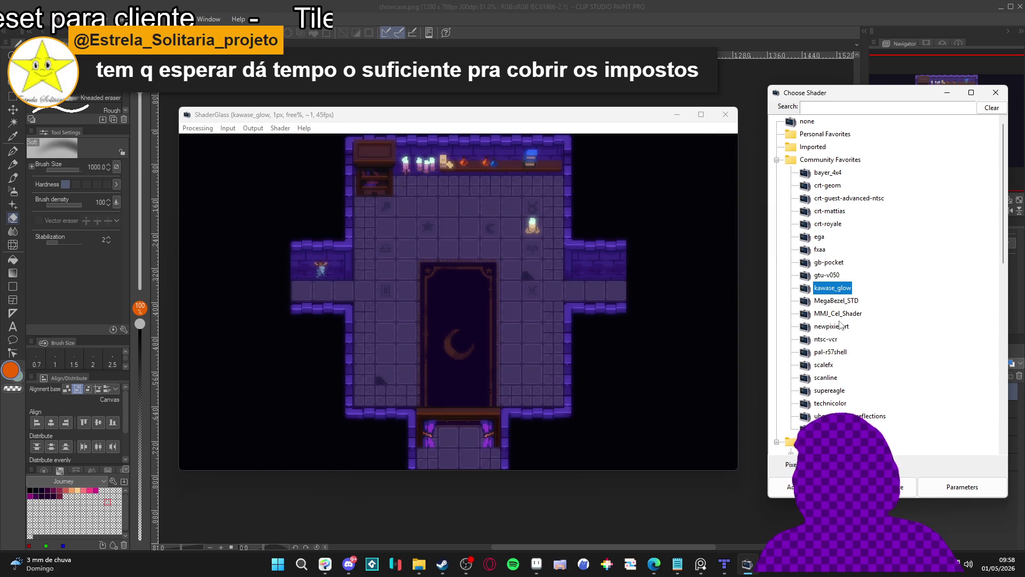
Preview newpixie-crt through vhs, then apply crt-guest-advanced-ntsc.
click(839, 326)
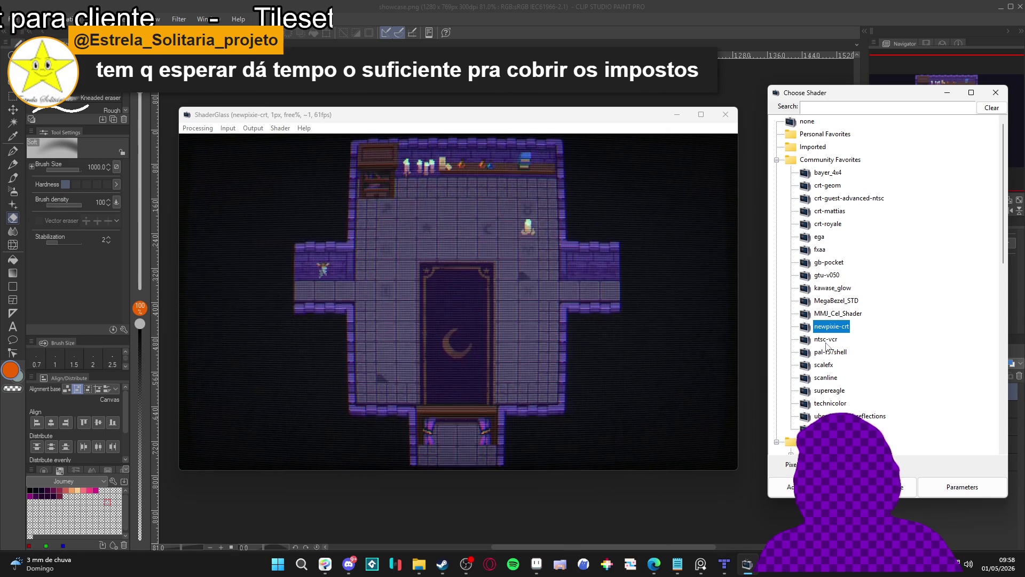
click(826, 342)
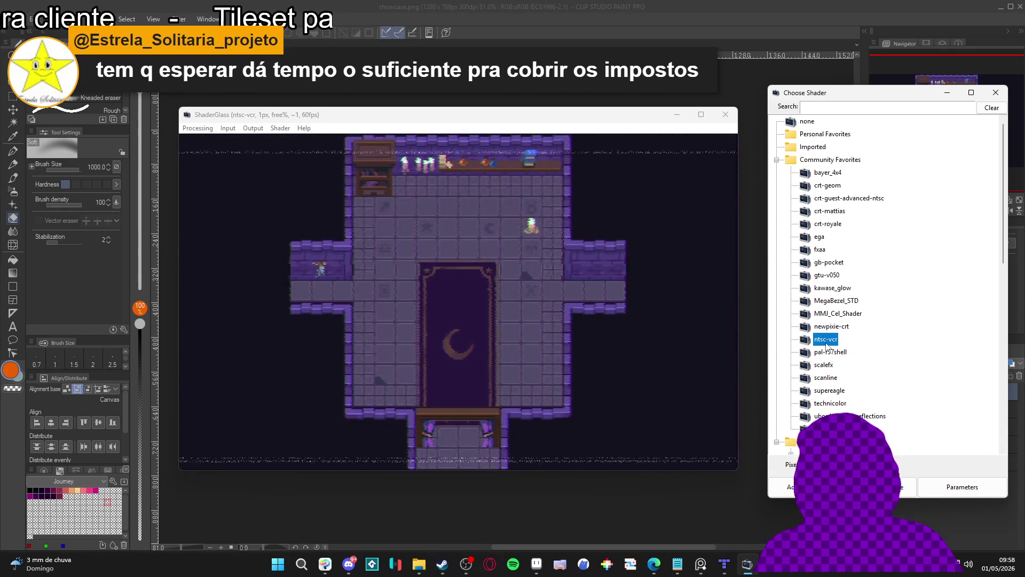
click(829, 351)
click(834, 364)
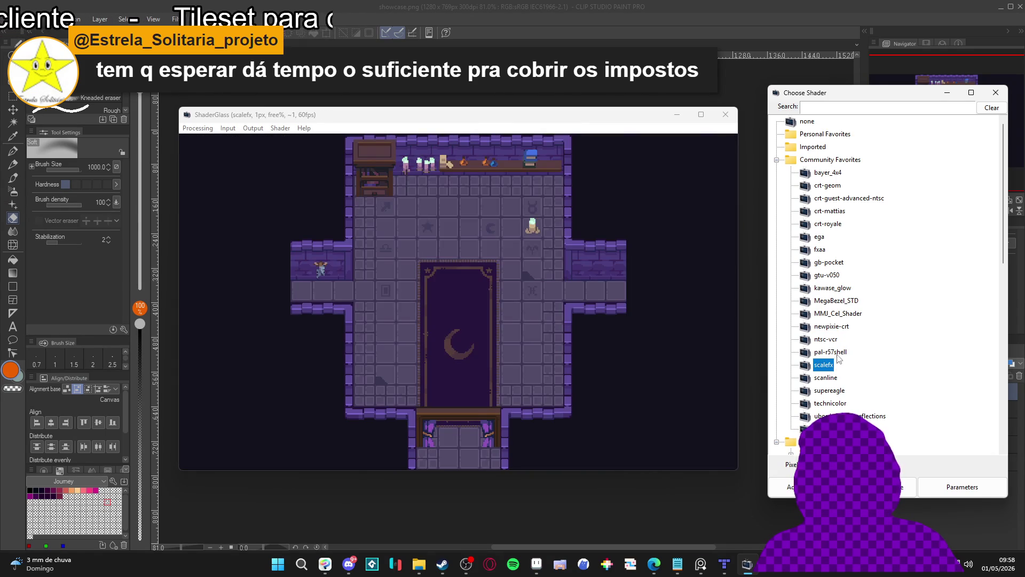
click(836, 354)
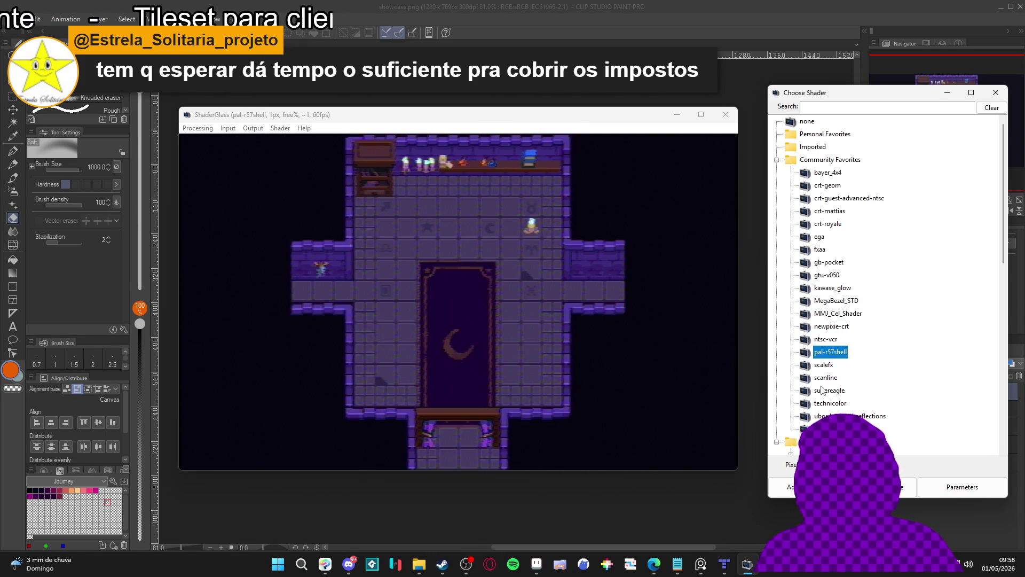
click(822, 391)
click(827, 403)
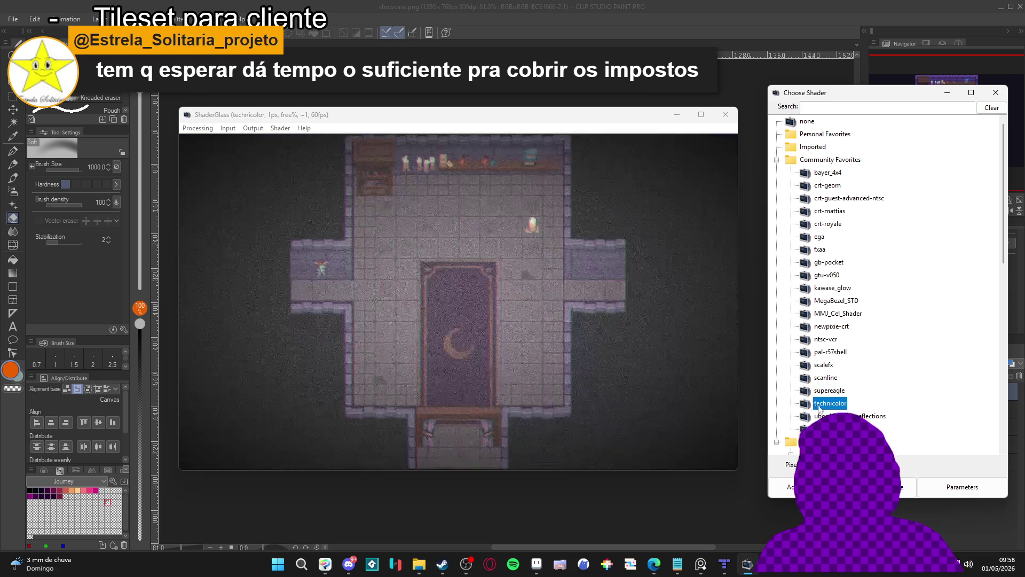
click(833, 416)
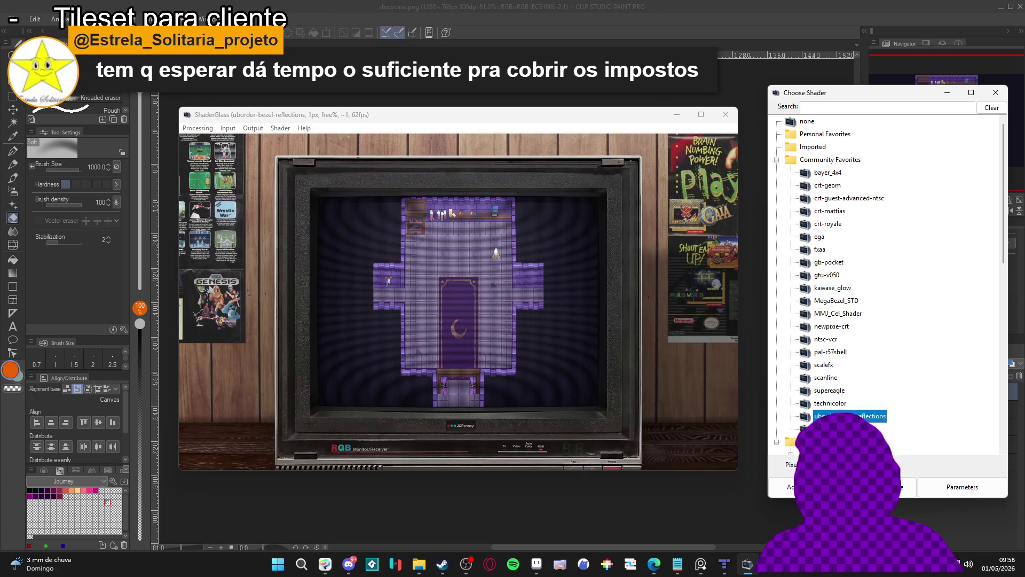
click(822, 429)
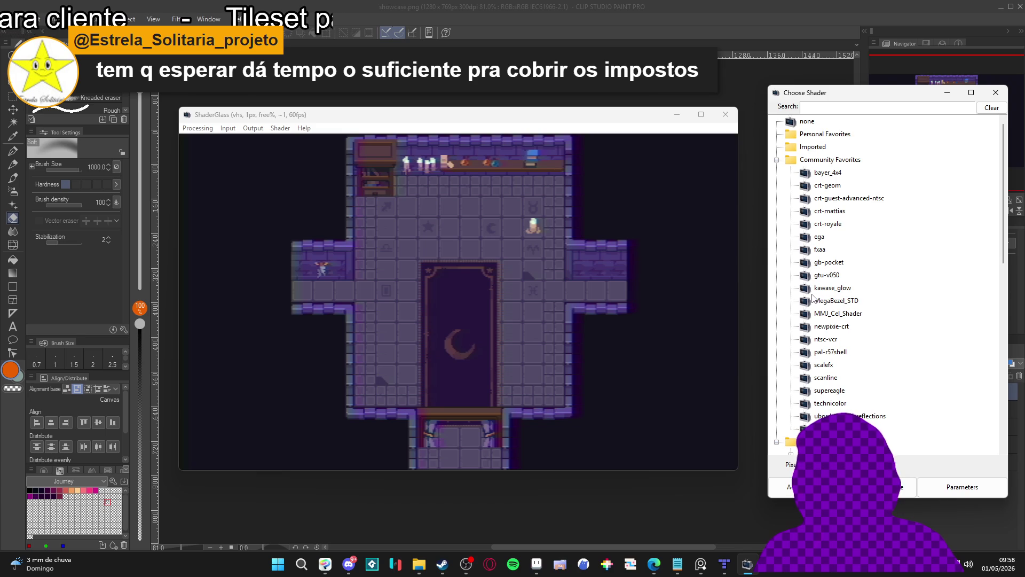
click(828, 173)
click(822, 198)
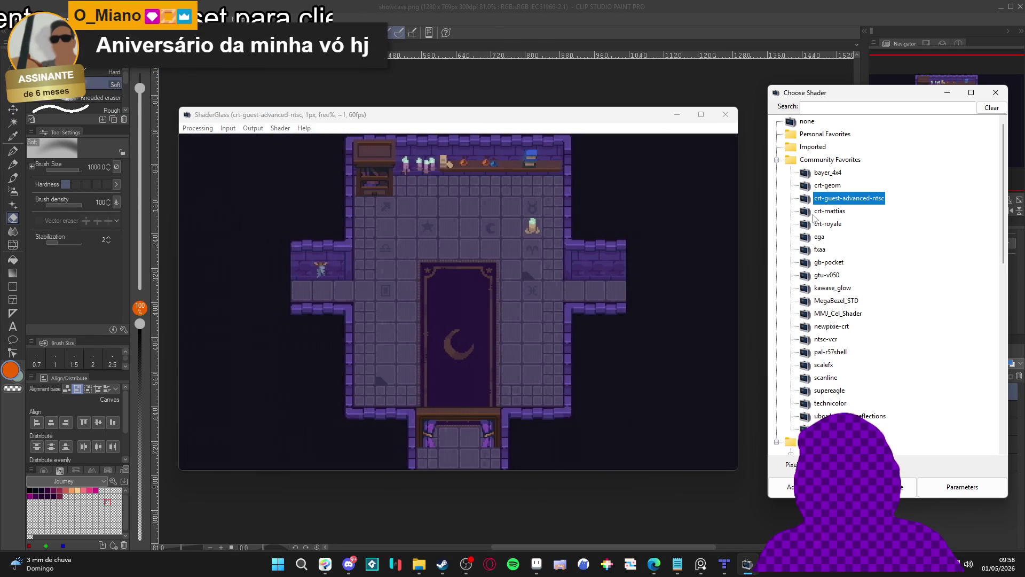
Try crt-mattias, scanline, bayer_4x4, ega, crt-royale, crt-guest-advanced-ntsc and crt-geom shaders.
click(820, 212)
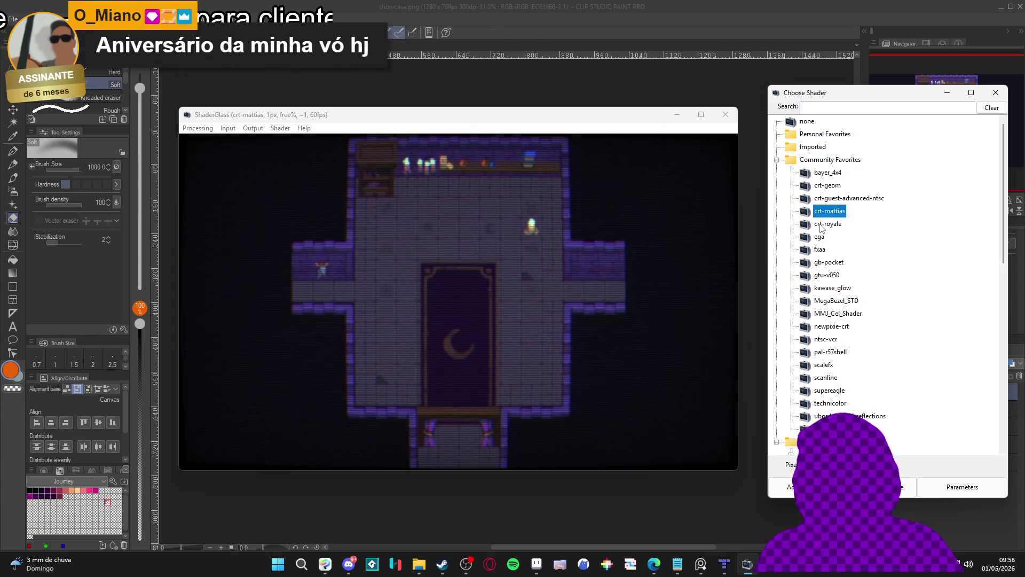
click(826, 378)
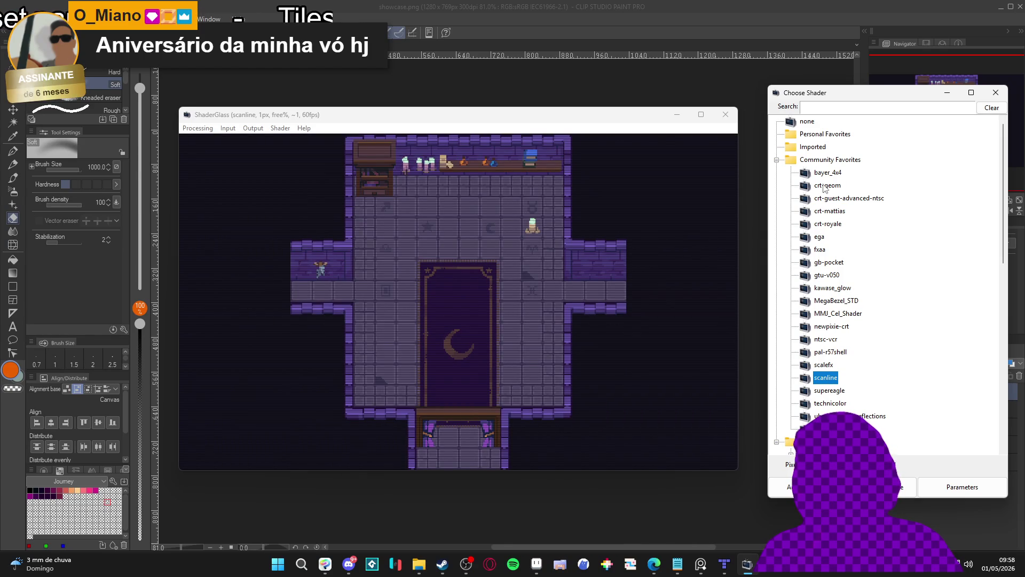
click(831, 172)
key(Down)
key(Down)
key(Down)
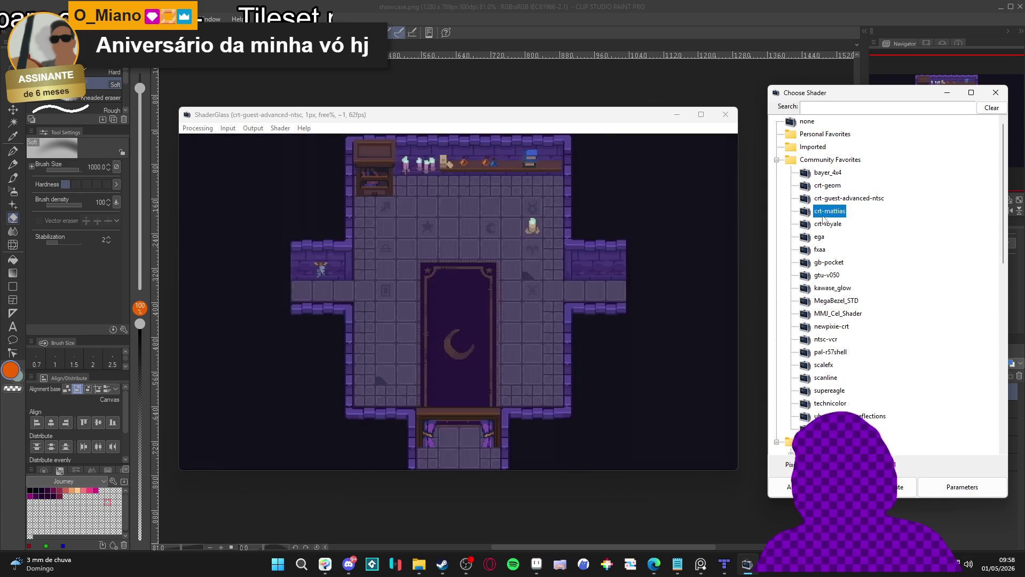
click(836, 225)
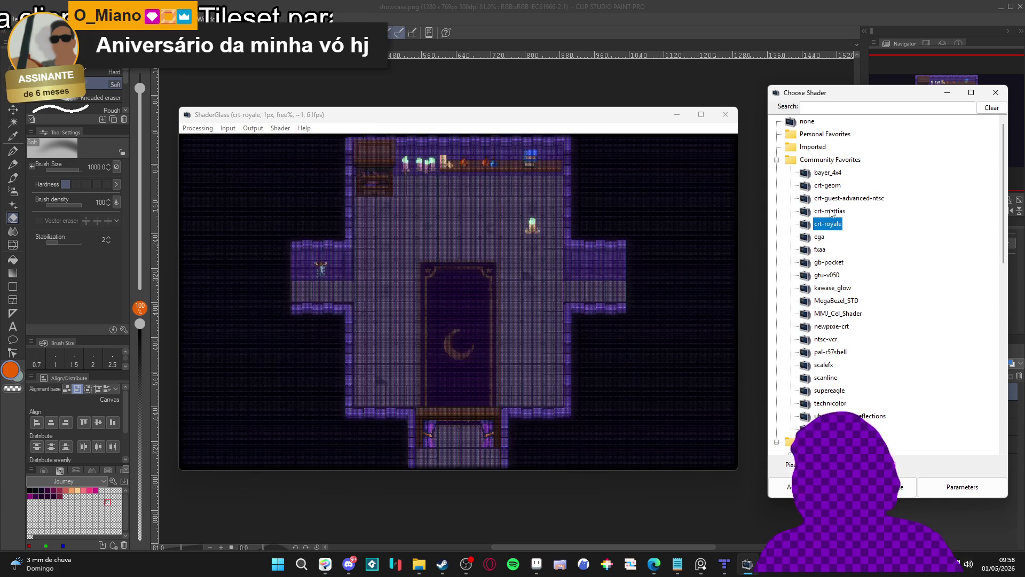
click(827, 201)
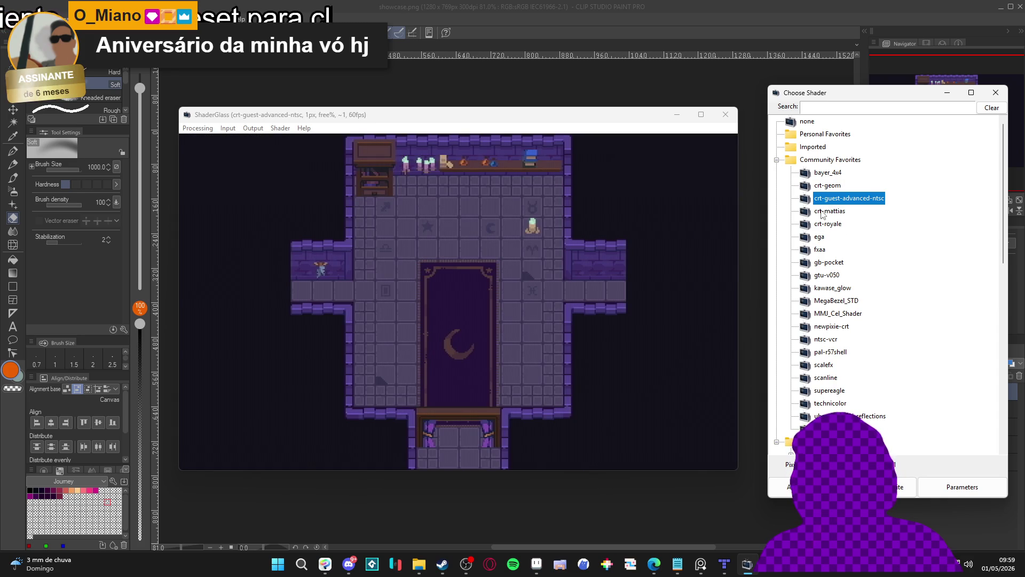
click(836, 188)
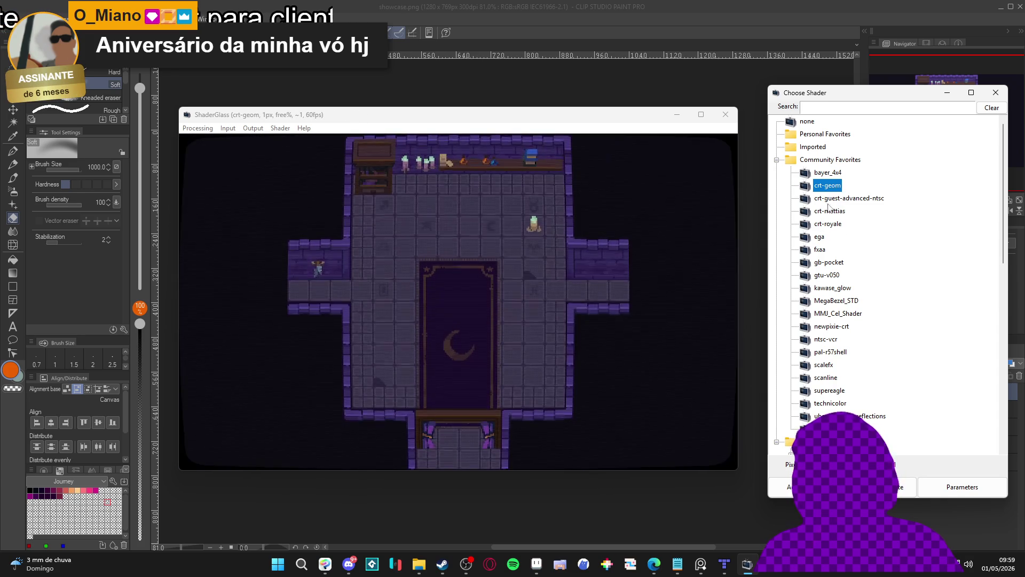
Try fxaa, gtu-v050, MegaBezel_STD, scalefx, scanline, supereagle and technicolor shaders.
click(819, 251)
click(822, 275)
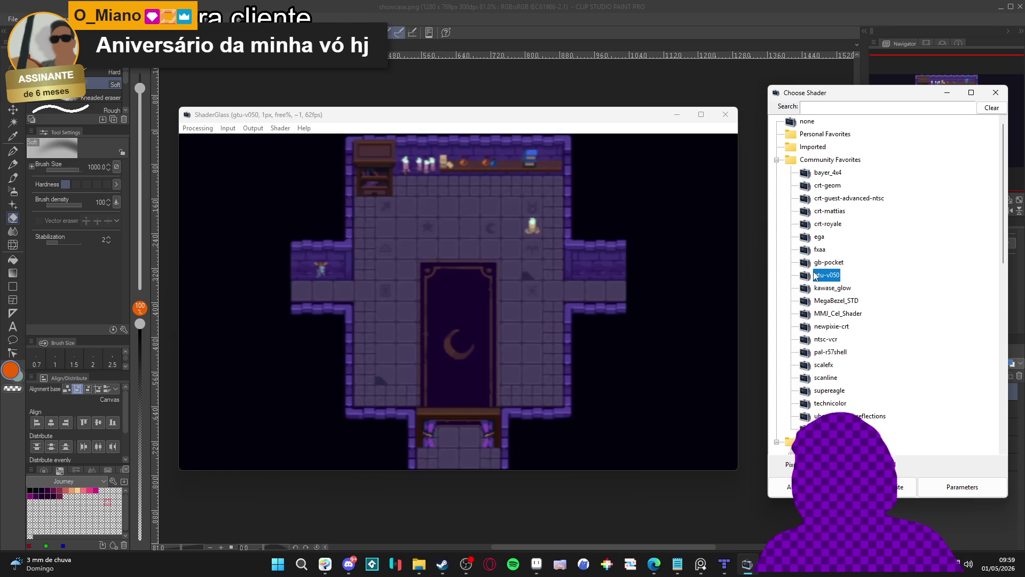
click(828, 302)
click(828, 364)
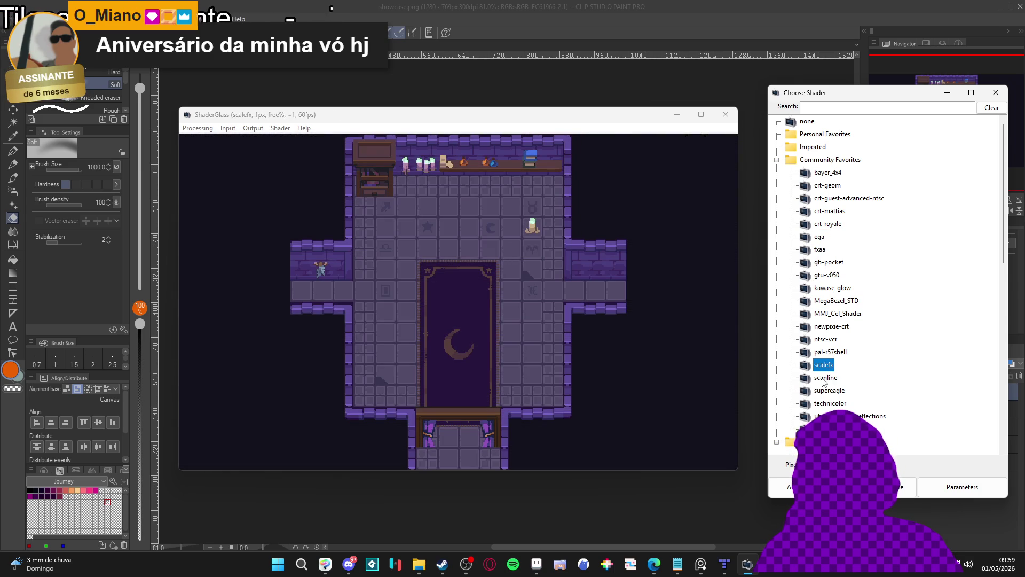
click(824, 378)
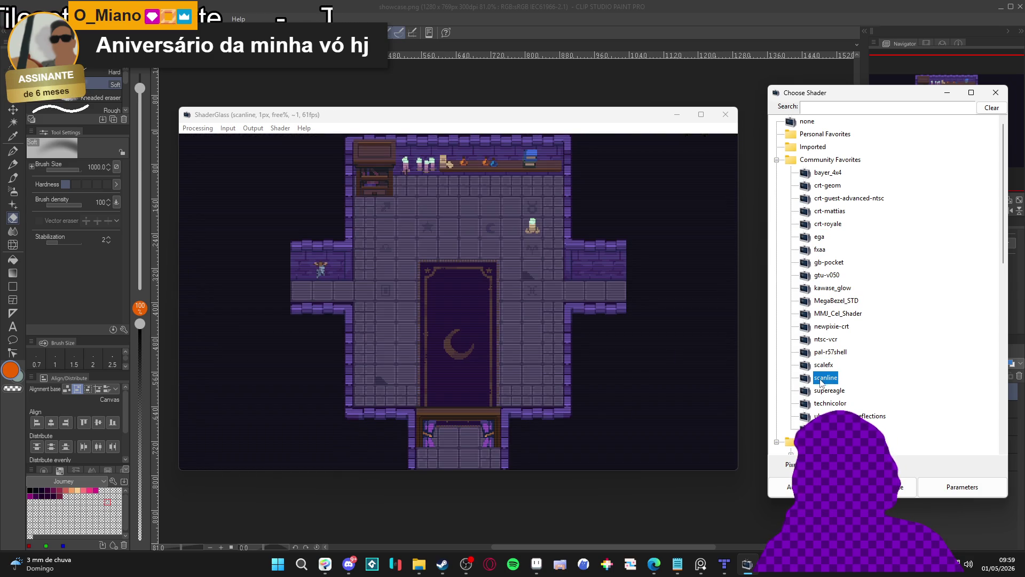
click(820, 390)
click(829, 404)
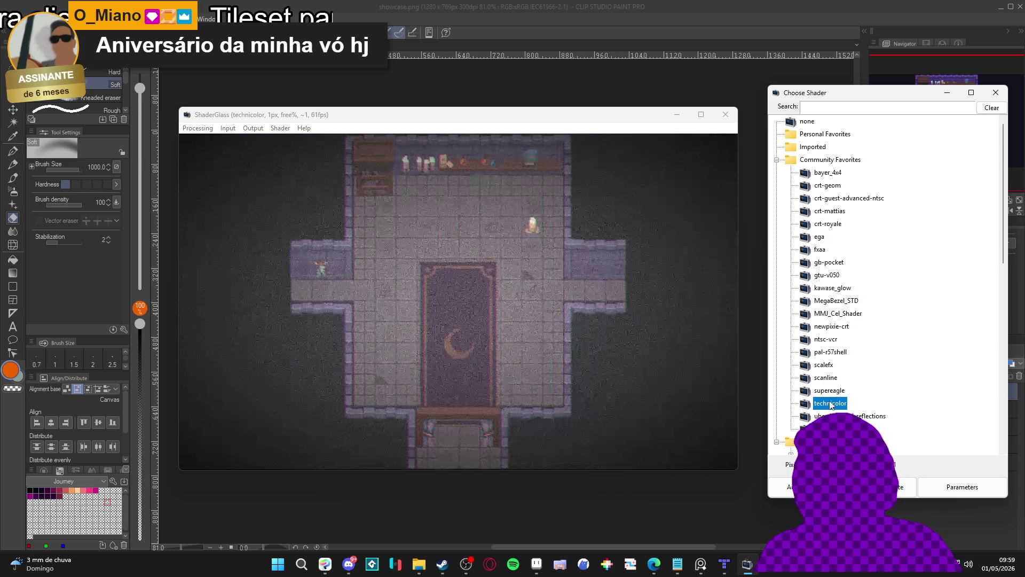
Settle on the crt-geom shader after comparing, and close the shader chooser.
click(838, 201)
click(836, 172)
click(834, 190)
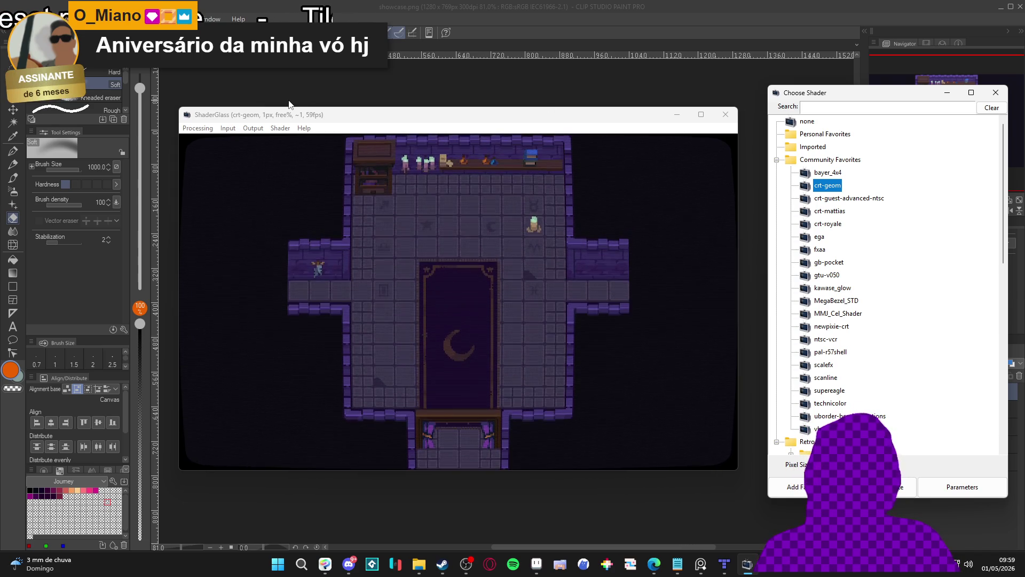
click(198, 128)
click(411, 125)
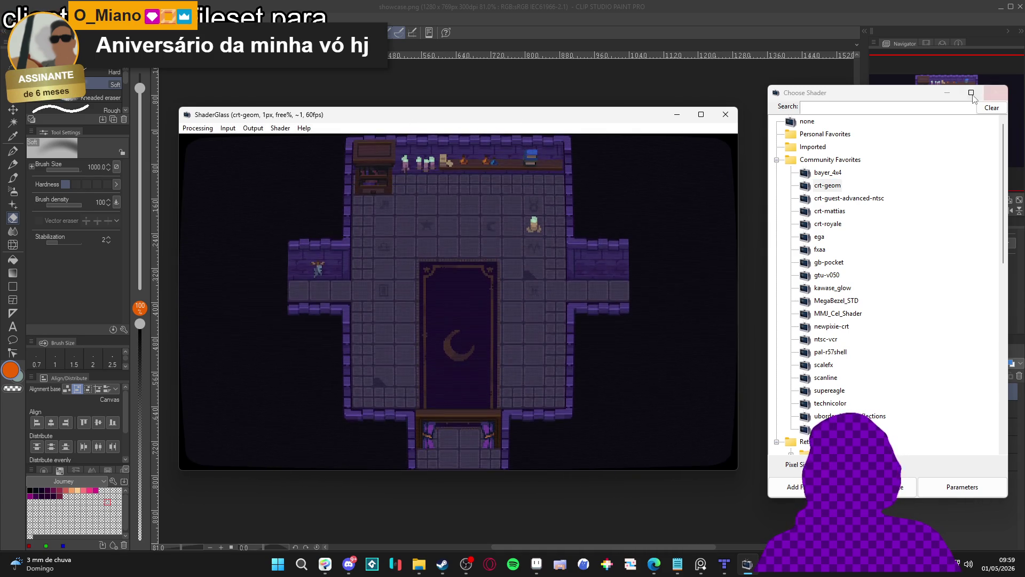
click(197, 128)
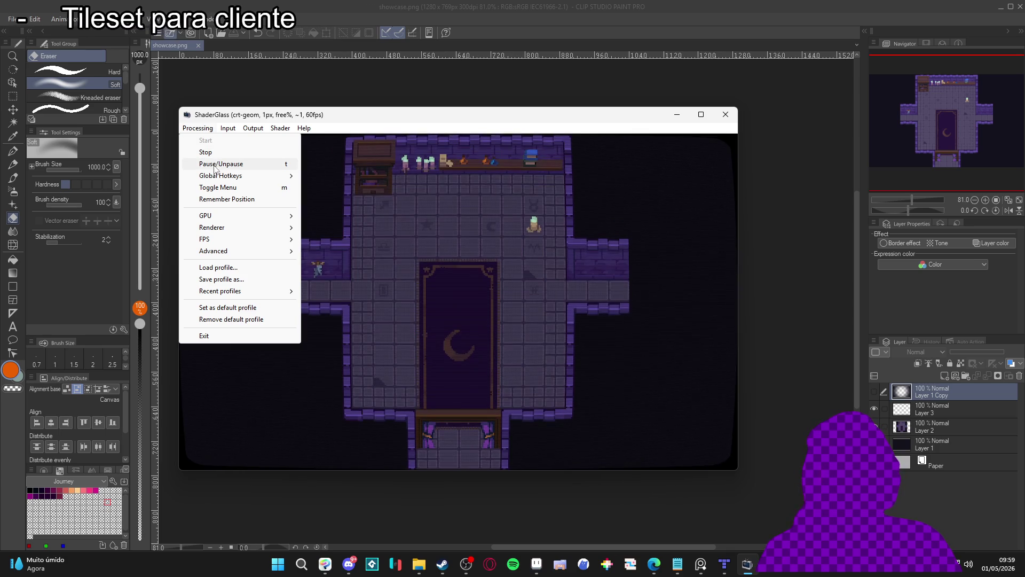
Take an Output snapshot, prefilling the name showcase as a PNG in seongmuk.
mouse_move(254, 128)
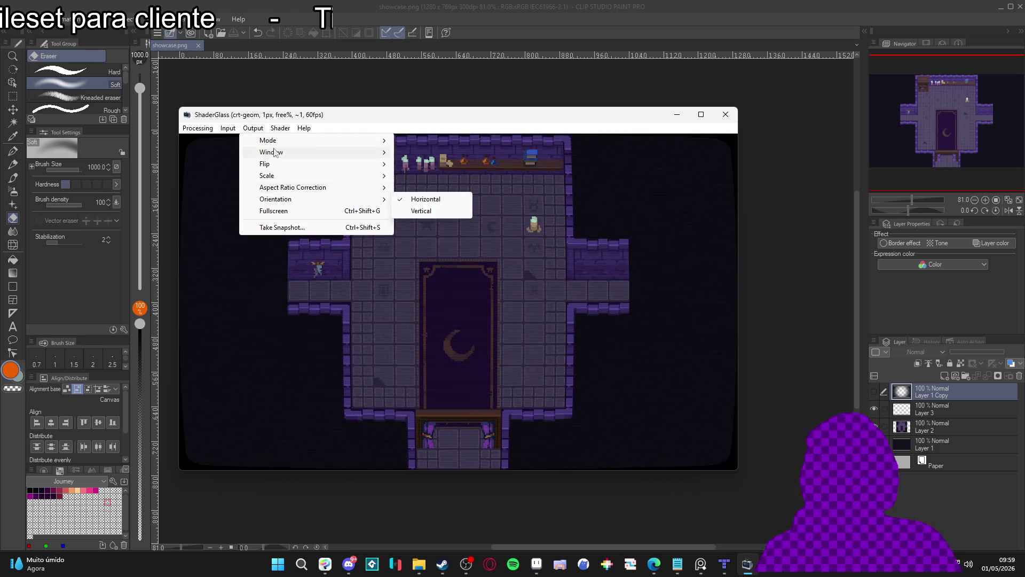
mouse_move(199, 131)
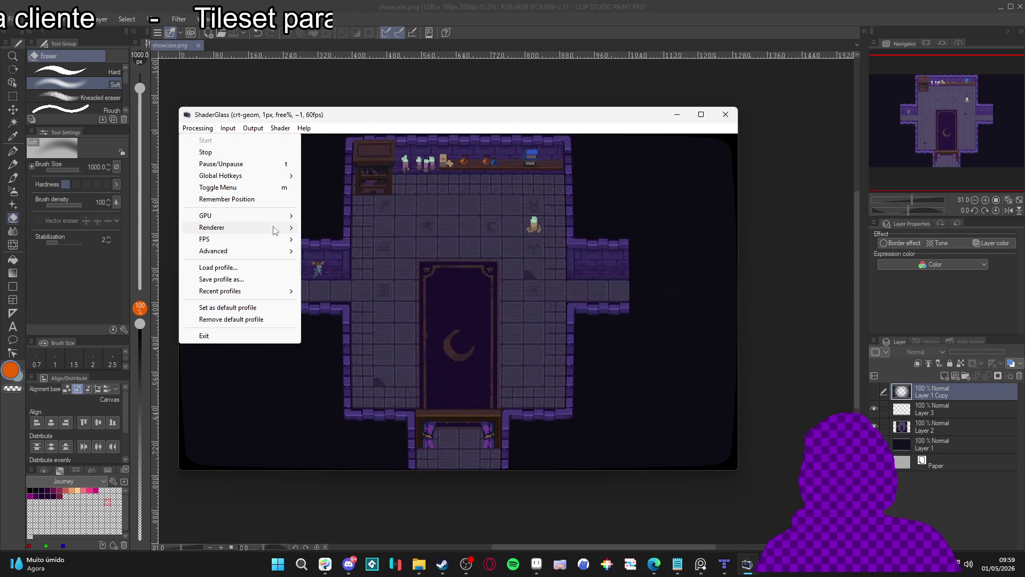
mouse_move(279, 245)
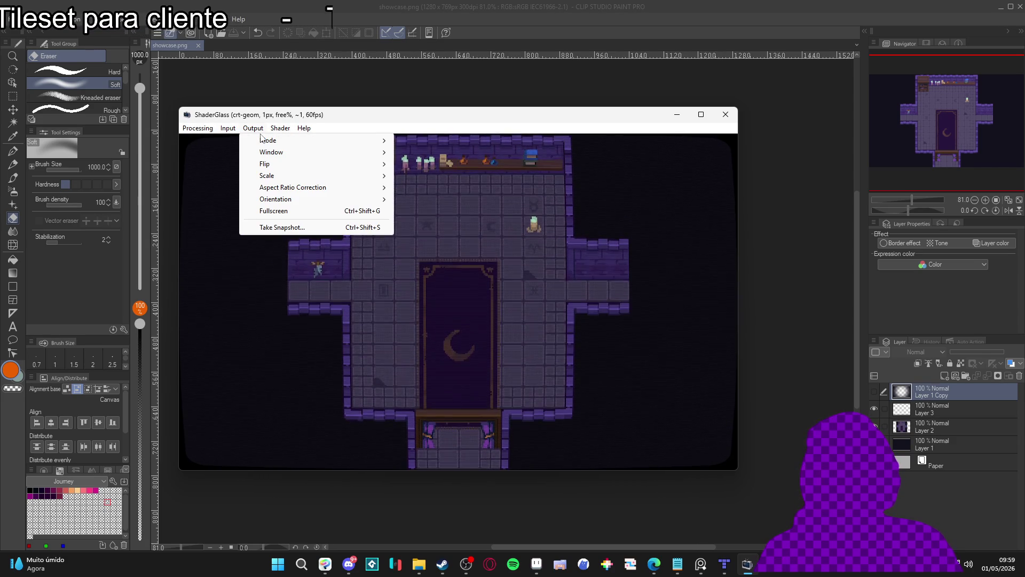
click(329, 230)
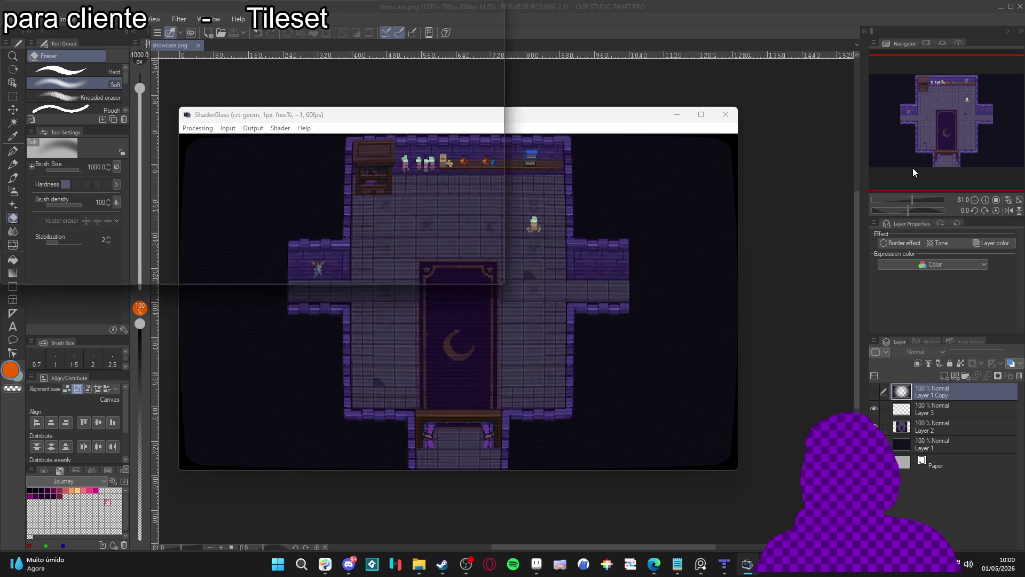
click(428, 248)
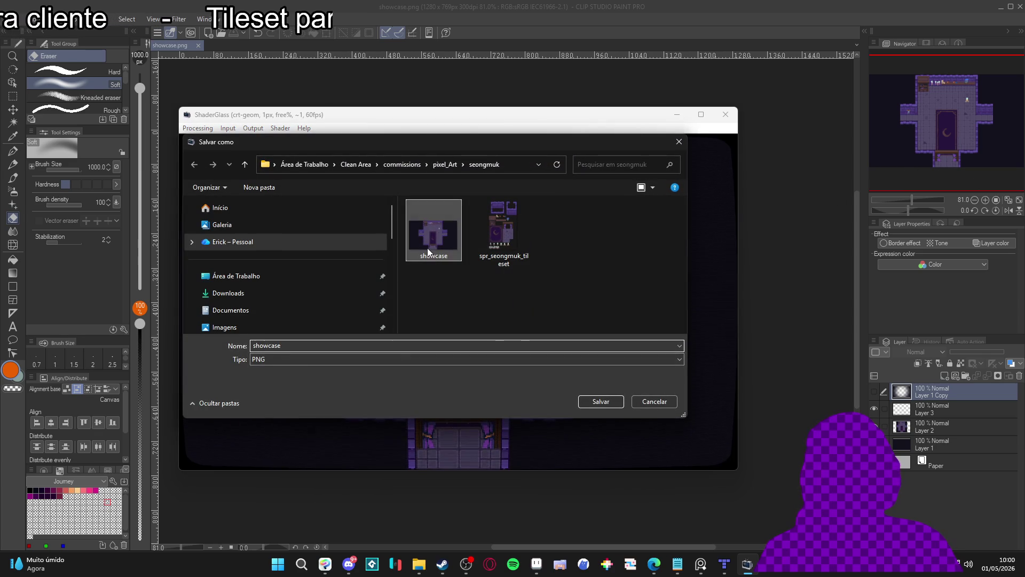
Save the CRT-filtered snapshot under the name showcase_proce.
click(302, 345)
text(_processe)
key(Return)
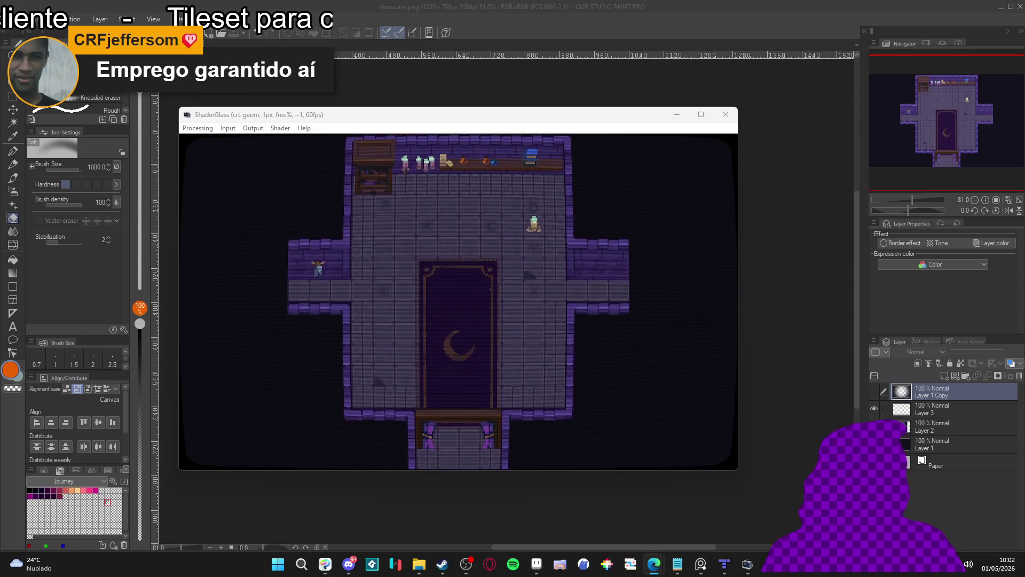
Close the ShaderGlass preview, switch to Aseprite and start a new 384×384 sprite.
click(273, 304)
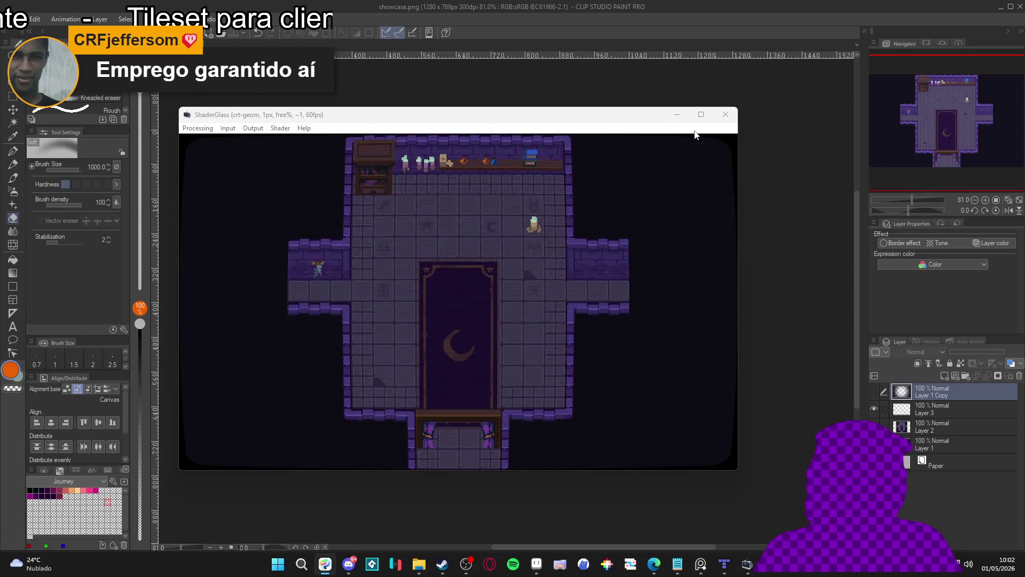
click(725, 114)
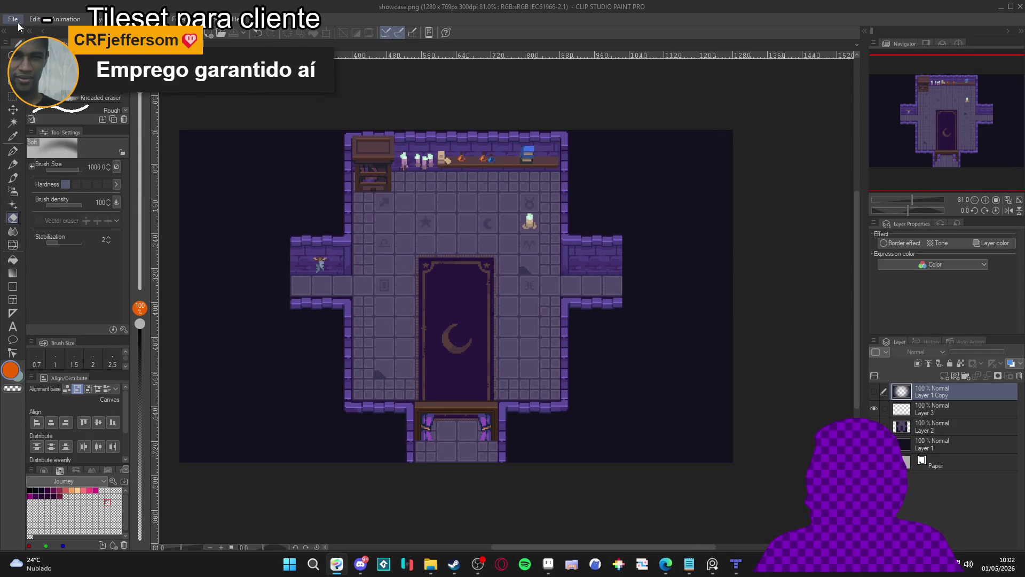
click(13, 19)
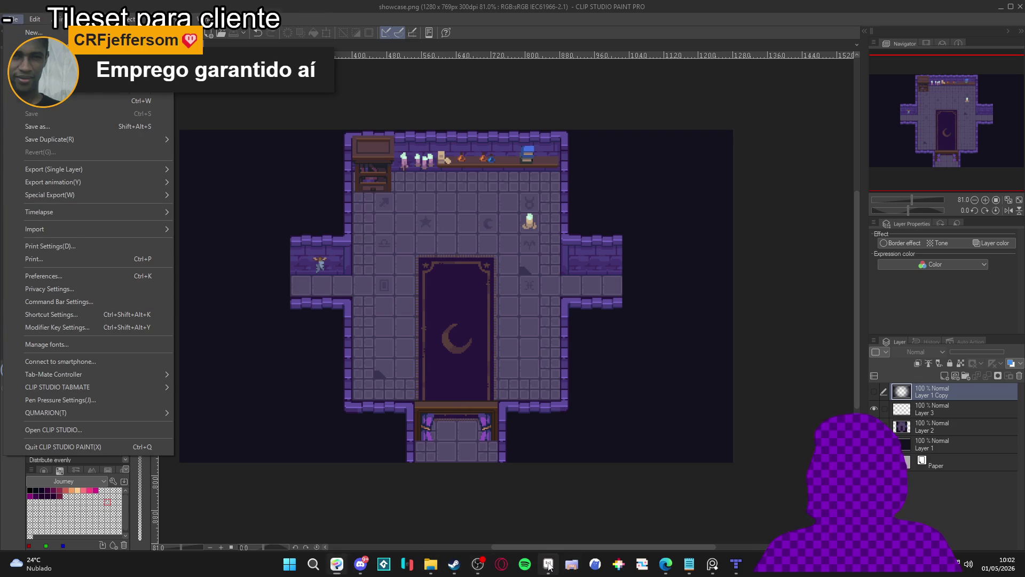
click(548, 564)
click(11, 18)
click(21, 31)
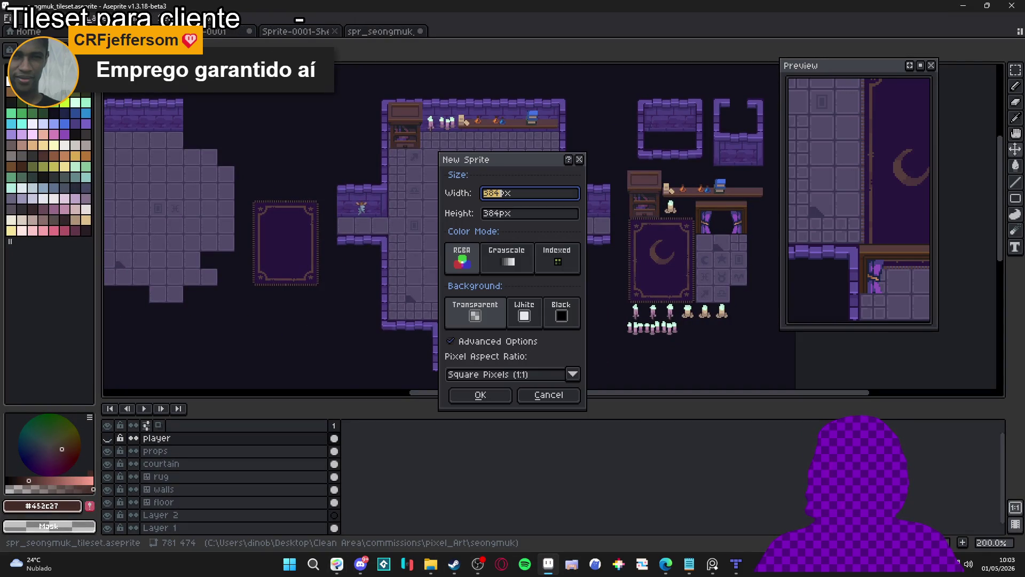
Create the 384×384 sprite and paste the character sprite sheet onto it.
click(473, 394)
key(ctrl+v)
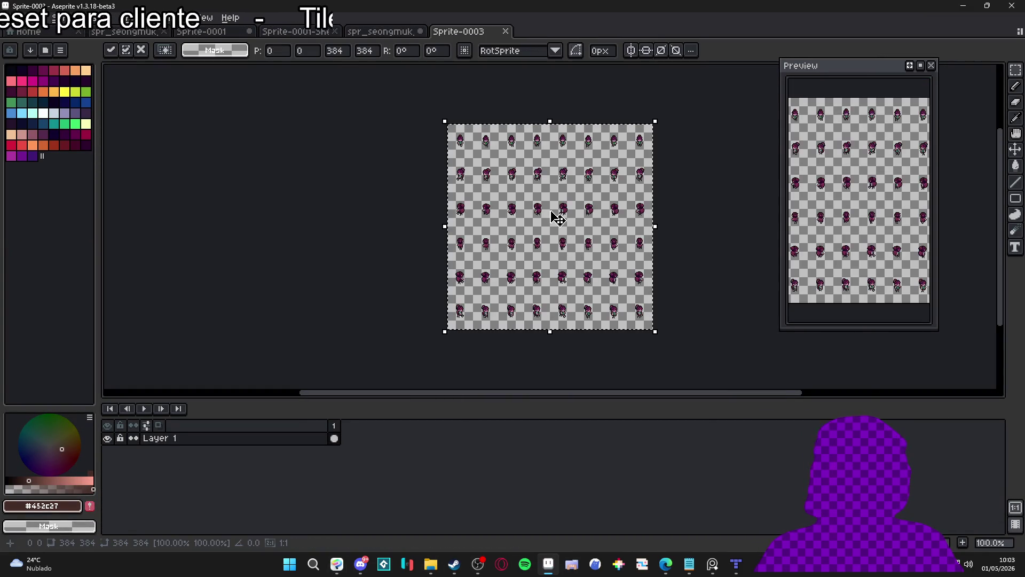
scroll(454, 143, up, 8)
drag(448, 155, 443, 262)
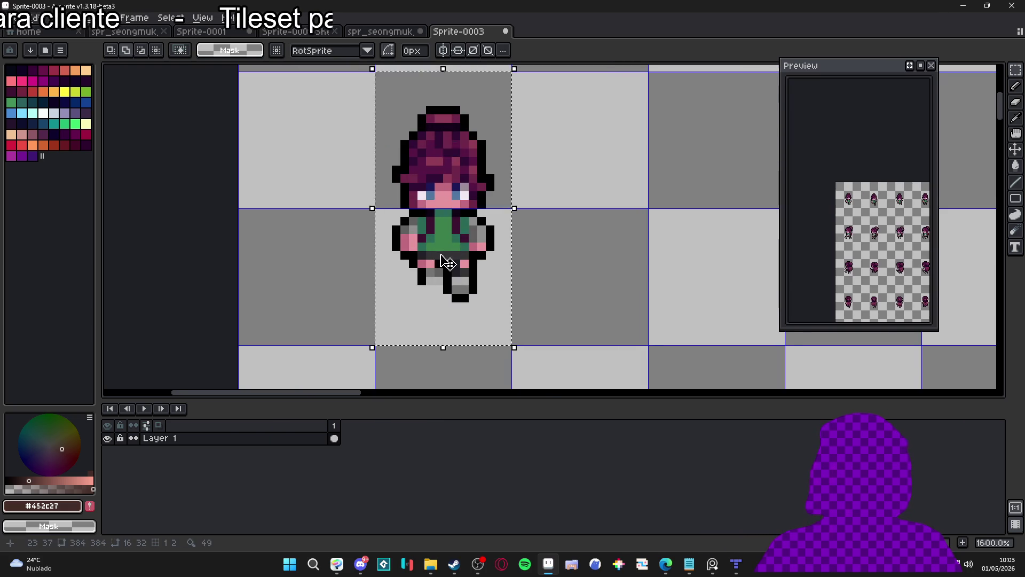
scroll(443, 261, down, 4)
drag(531, 263, 432, 222)
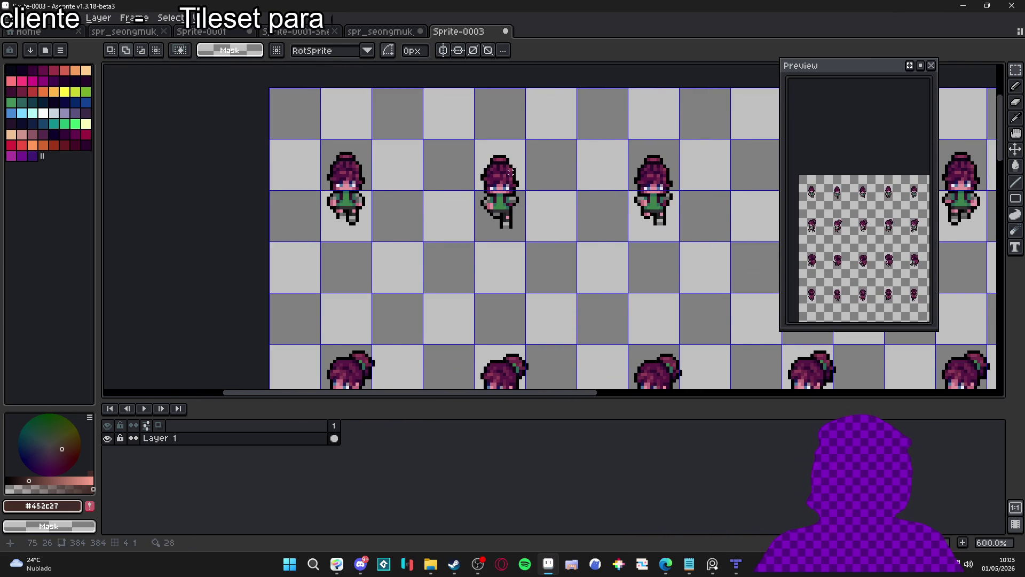
scroll(508, 199, down, 1)
drag(577, 199, 531, 192)
scroll(531, 192, down, 1)
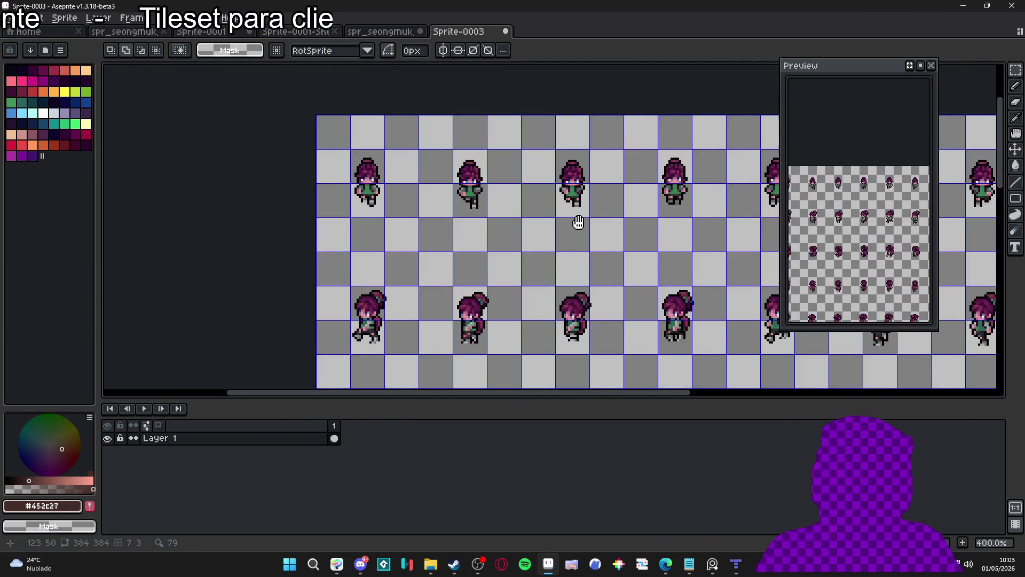
drag(577, 220, 455, 210)
scroll(589, 214, down, 1)
drag(589, 213, 502, 210)
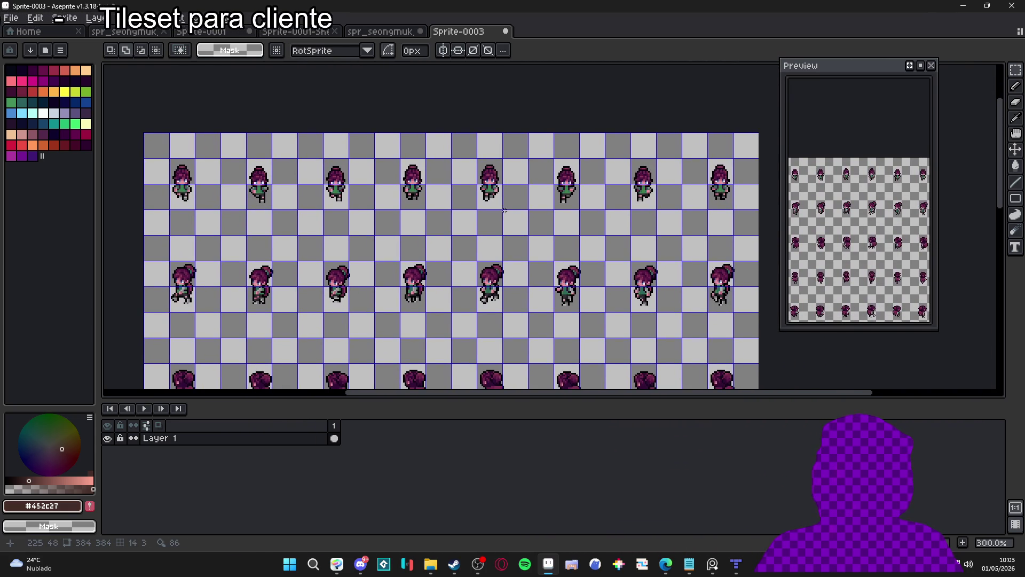
Select all eight top-row walking sprite cells, starting from a 16×32 cell.
drag(176, 161, 200, 210)
click(266, 176)
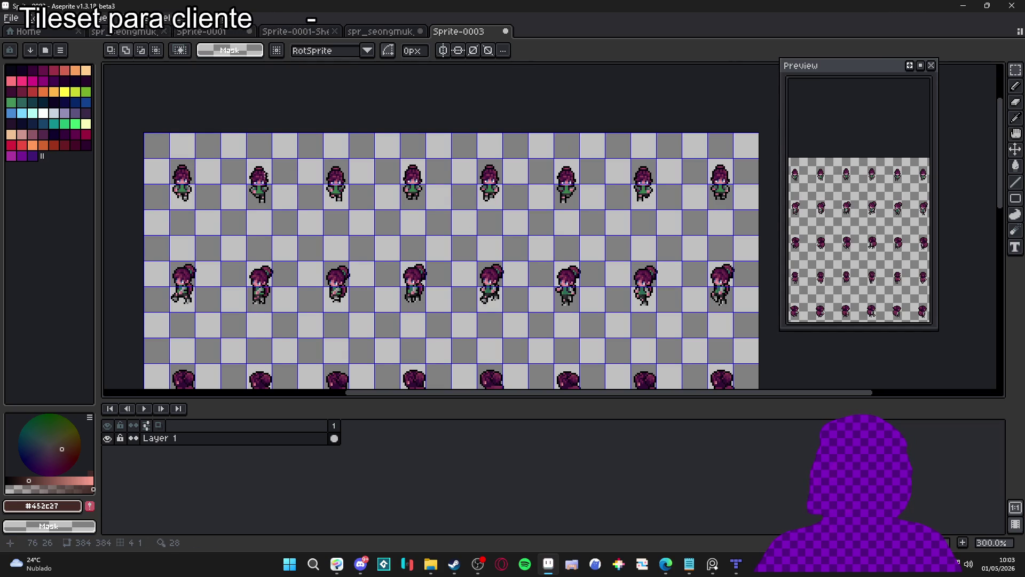
scroll(264, 180, down, 1)
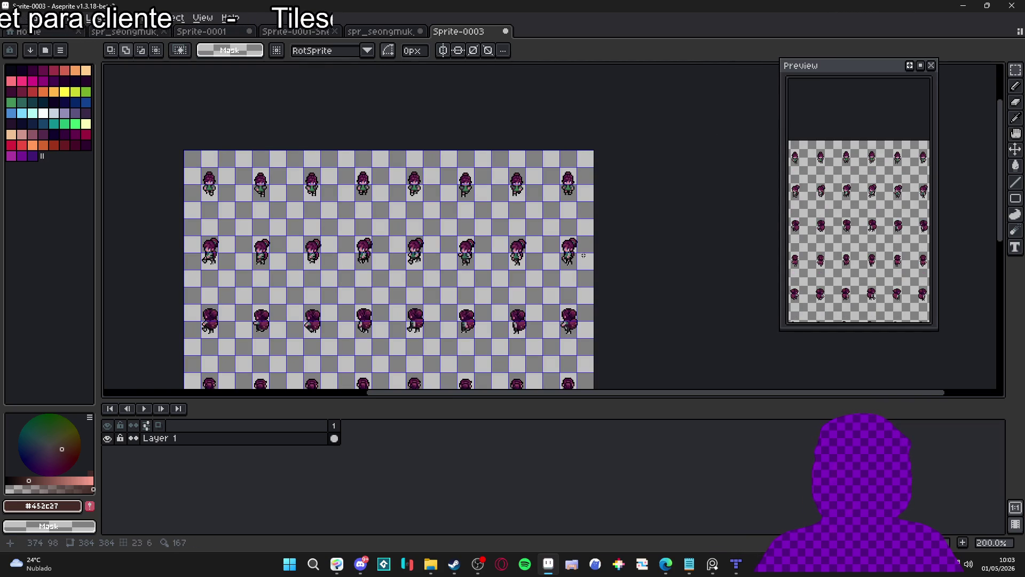
drag(201, 168, 218, 201)
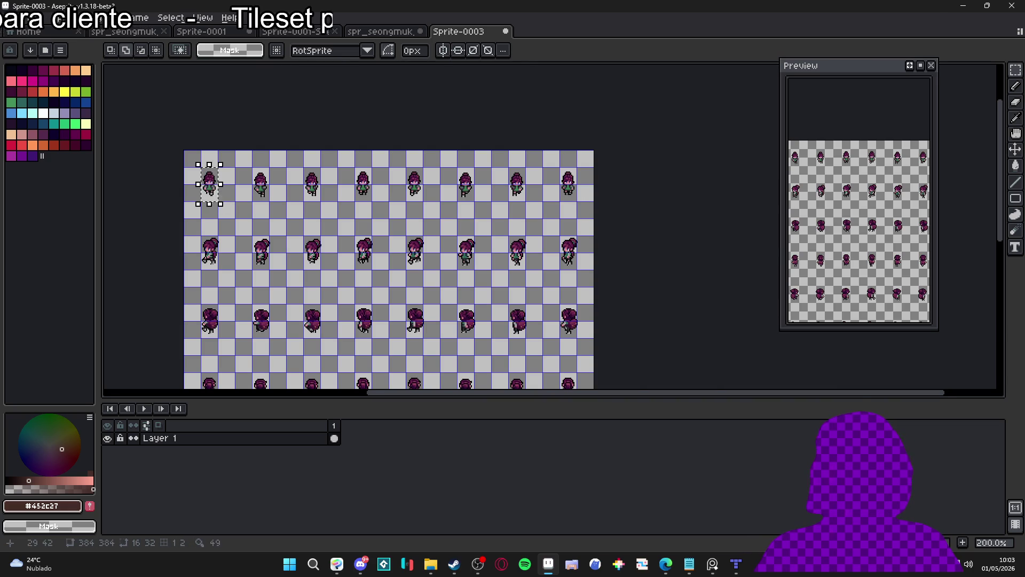
scroll(266, 181, up, 2)
shift+click(265, 181)
shift+click(366, 182)
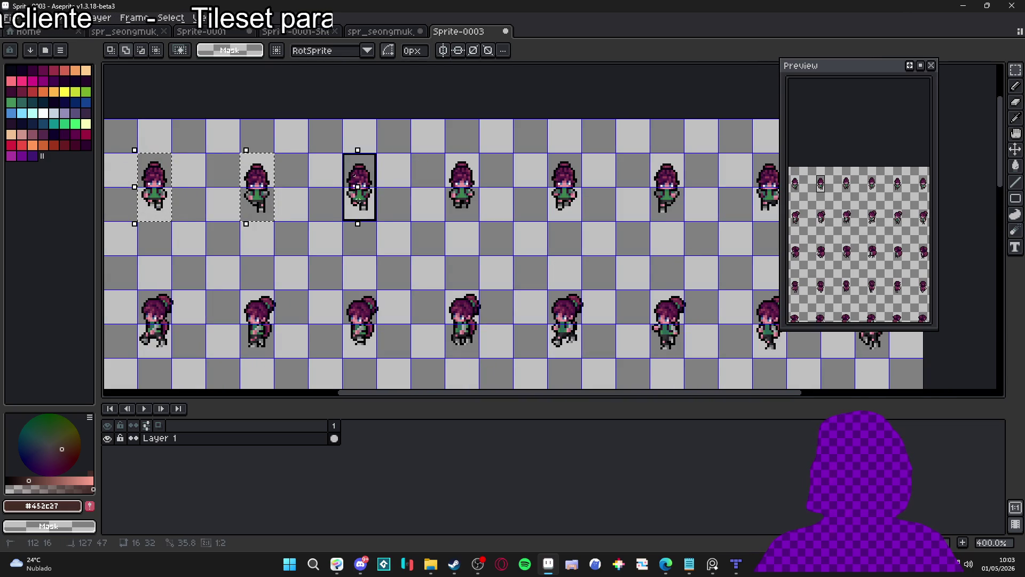
shift+click(474, 176)
shift+click(563, 176)
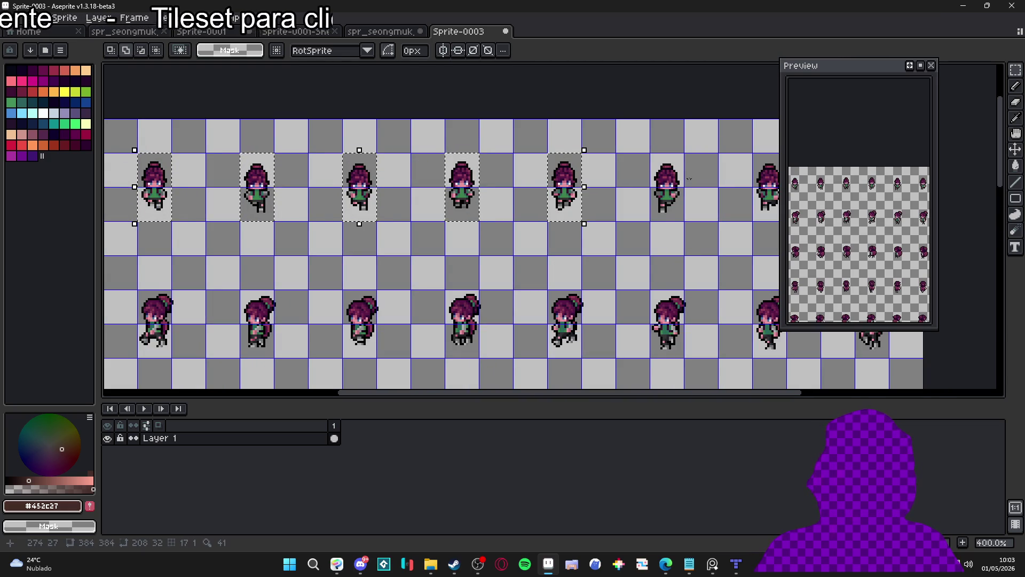
shift+click(674, 176)
scroll(687, 206, right, 3)
shift+click(623, 190)
shift+click(722, 196)
scroll(481, 243, down, 2)
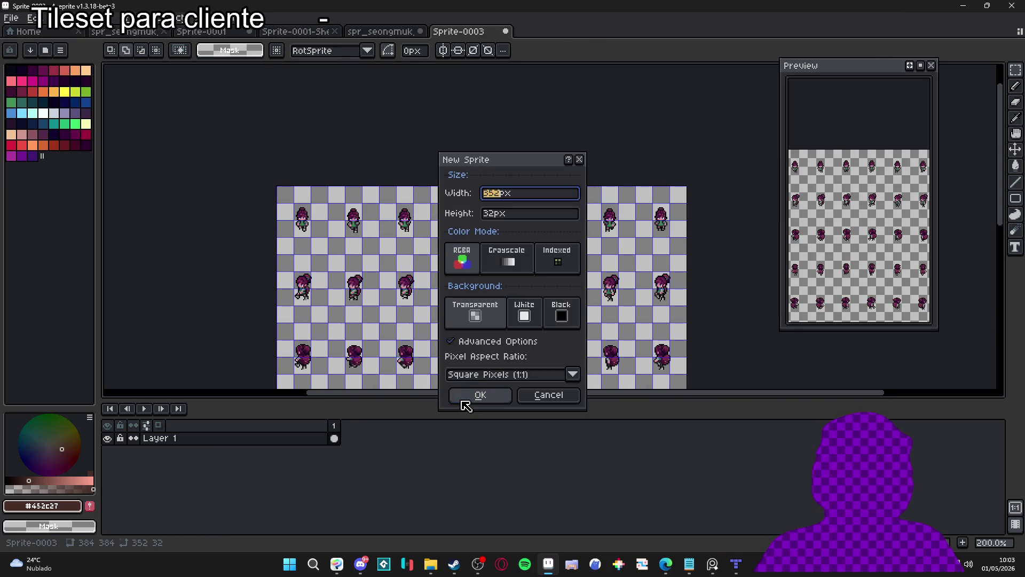
Create the strip-sized sprite and paste the walking strip into it.
click(469, 396)
key(ctrl+v)
scroll(572, 234, up, 2)
key(Return)
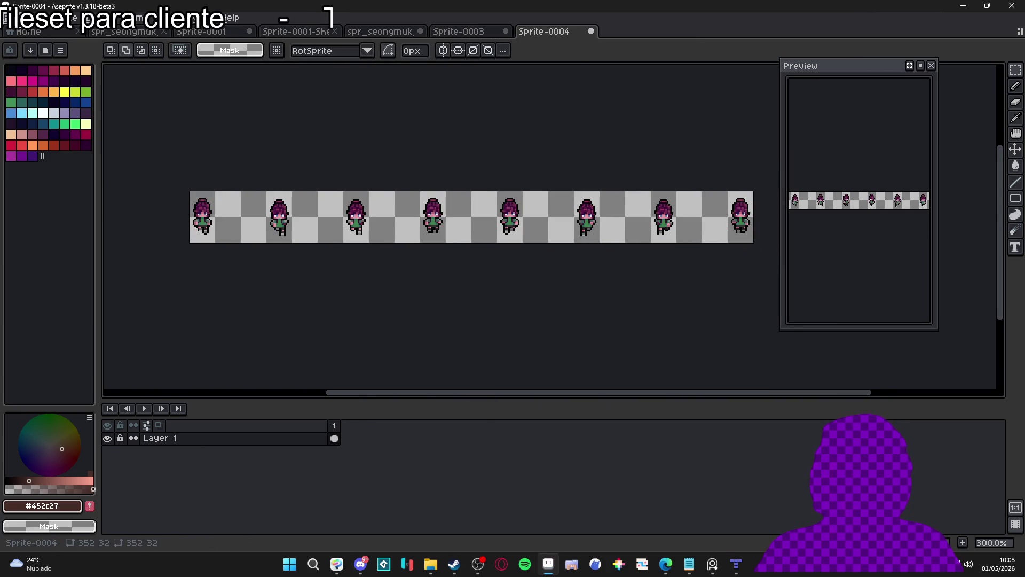
Import the strip as a sprite sheet with 32 px tile height, producing 22 frames.
click(12, 18)
mouse_move(107, 138)
click(160, 137)
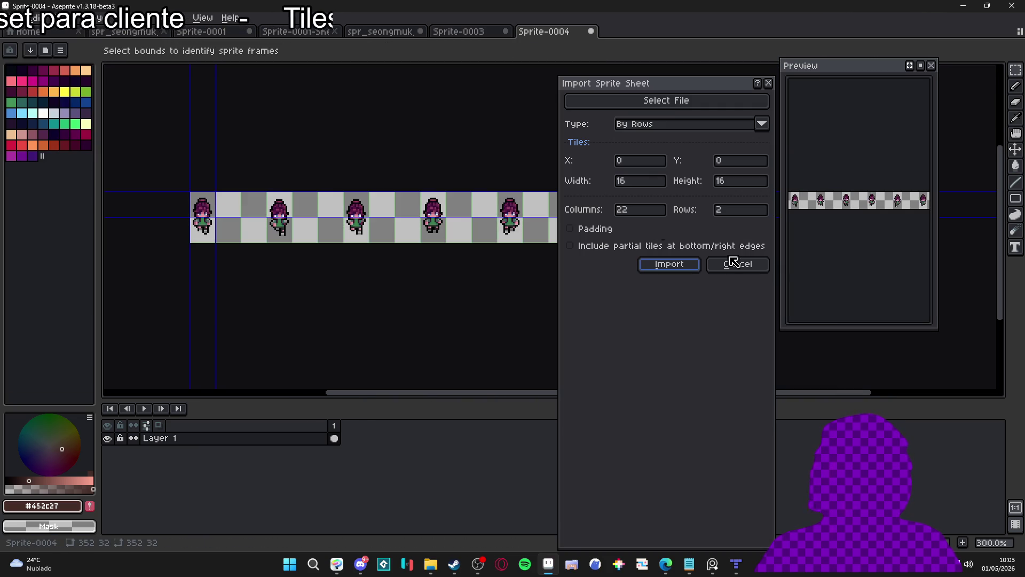
mouse_move(683, 92)
mouse_down()
mouse_move(793, 104)
mouse_move(870, 84)
mouse_up()
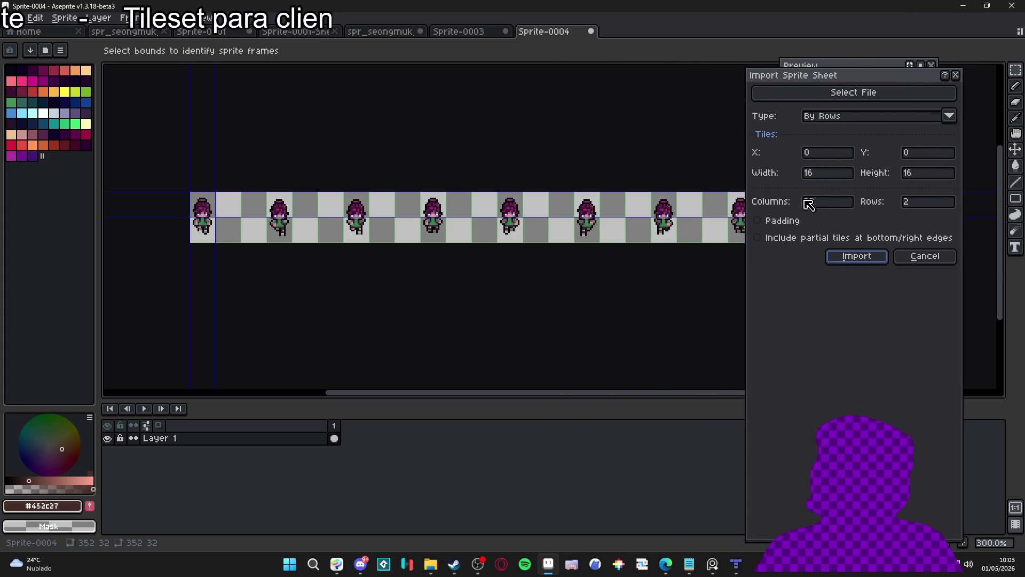
click(791, 221)
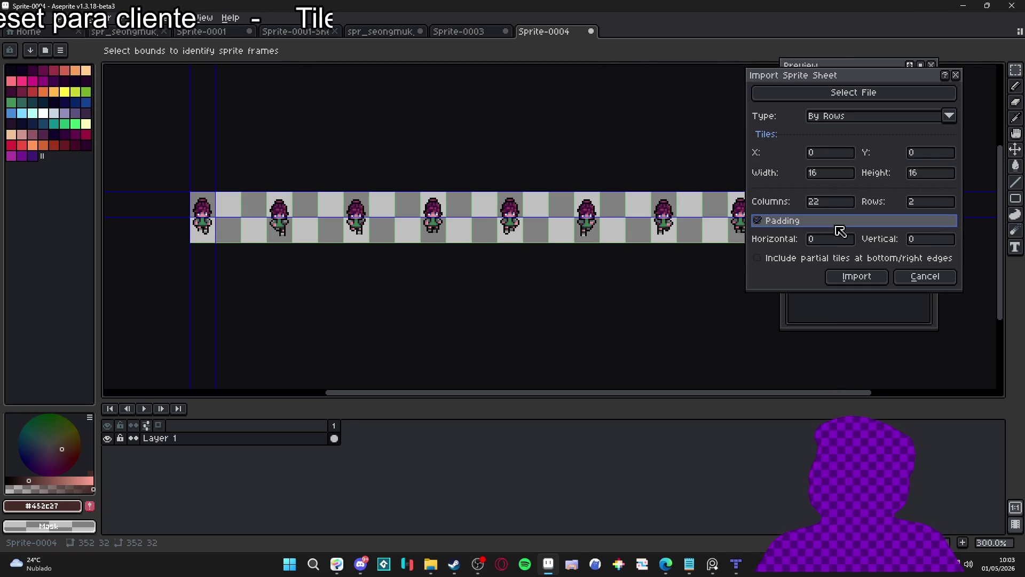
click(836, 220)
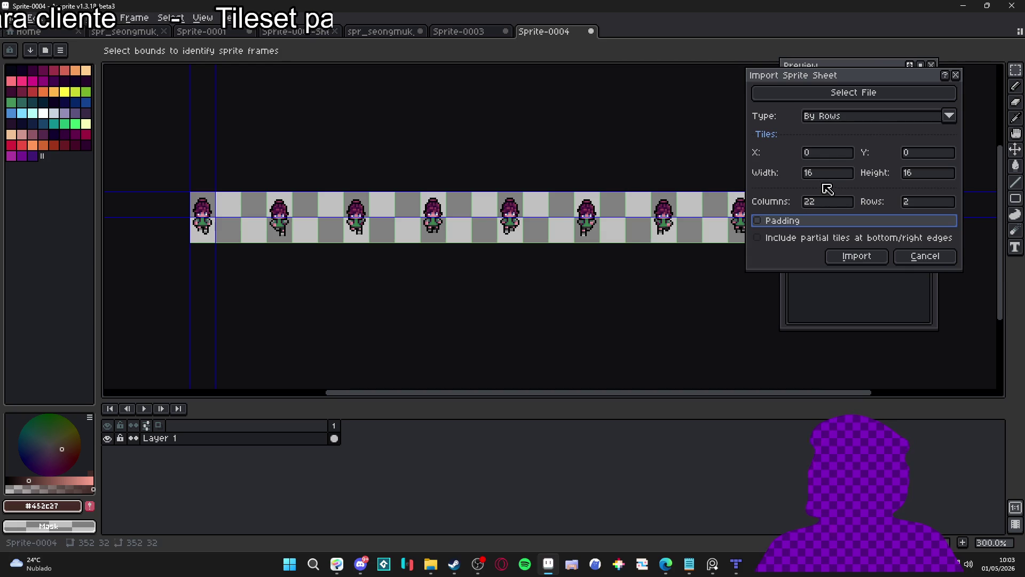
click(836, 204)
double_click(836, 204)
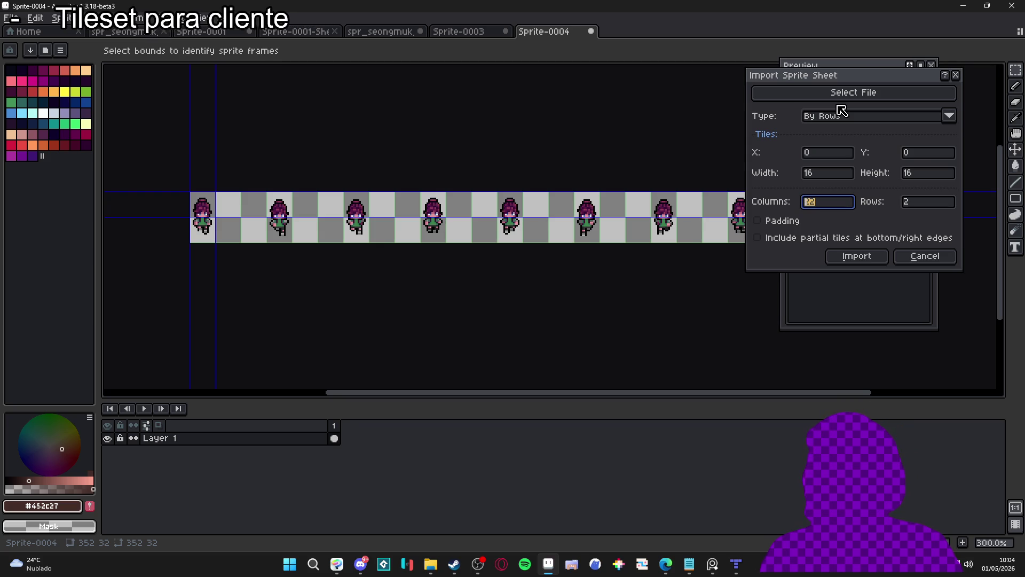
double_click(902, 175)
text(32)
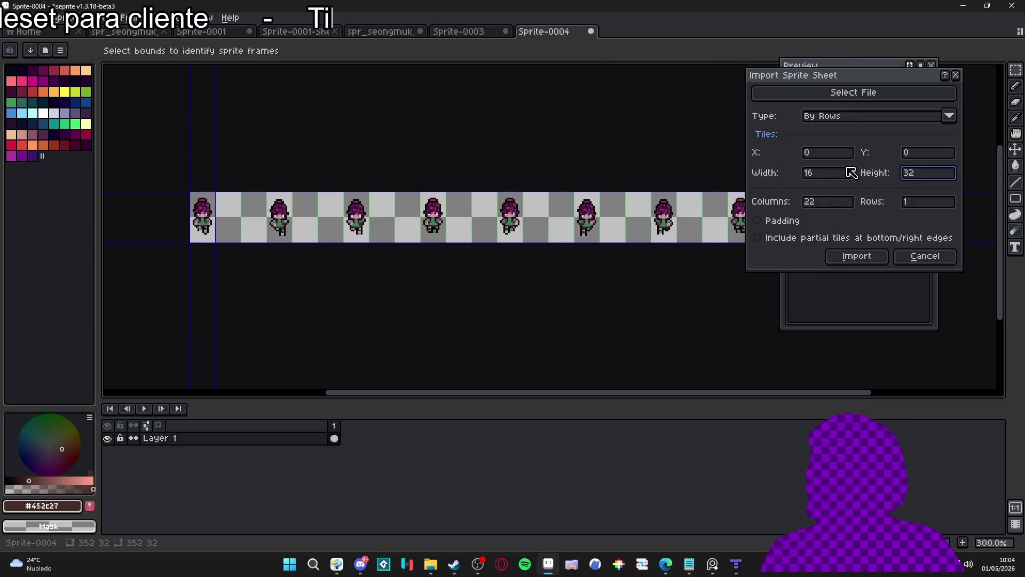
click(860, 258)
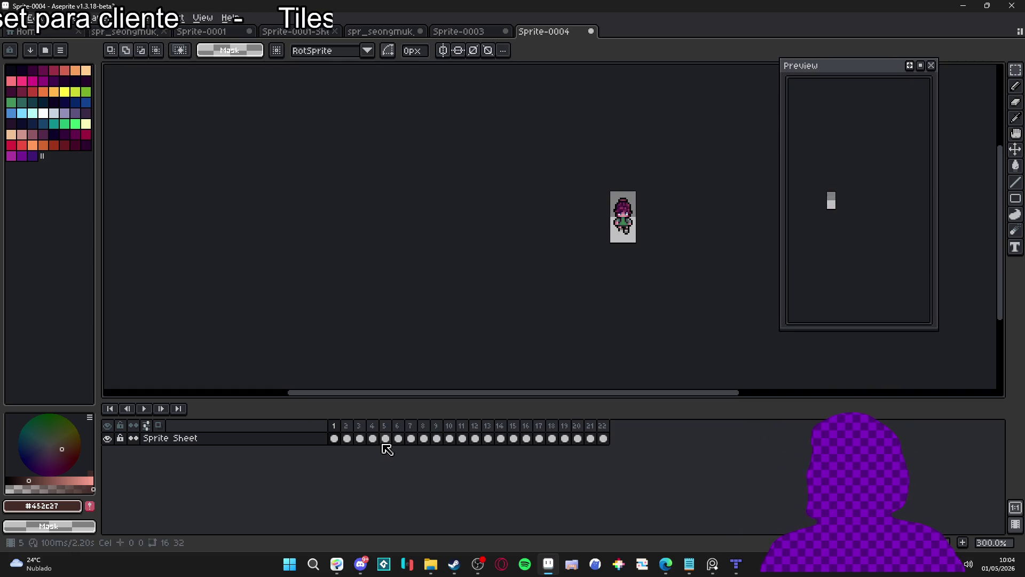
Delete every empty in-between frame in the timeline so only the 8 walk frames remain.
click(347, 439)
click(349, 426)
key(Delete)
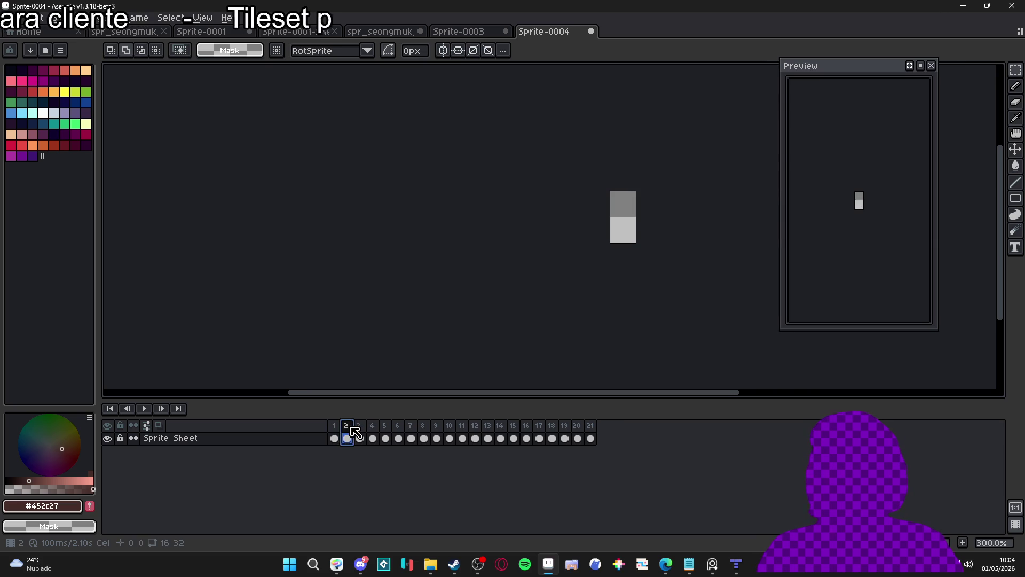
key(Delete)
click(360, 430)
key(Delete)
click(384, 434)
key(Delete)
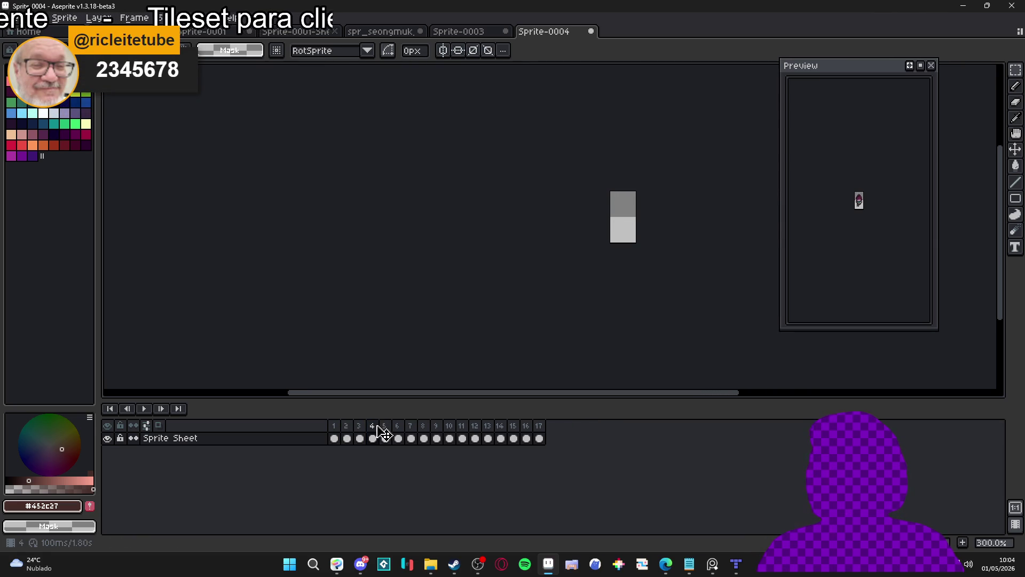
key(Delete)
click(389, 434)
key(Delete)
key(Delete)
click(398, 433)
key(Delete)
key(Delete)
click(411, 434)
key(Delete)
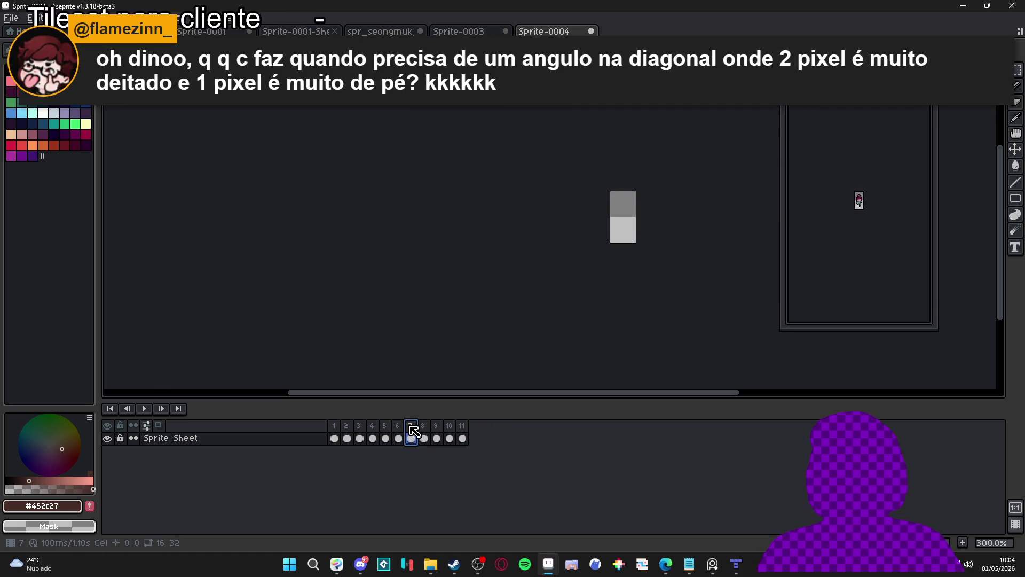
key(Delete)
click(424, 435)
key(Delete)
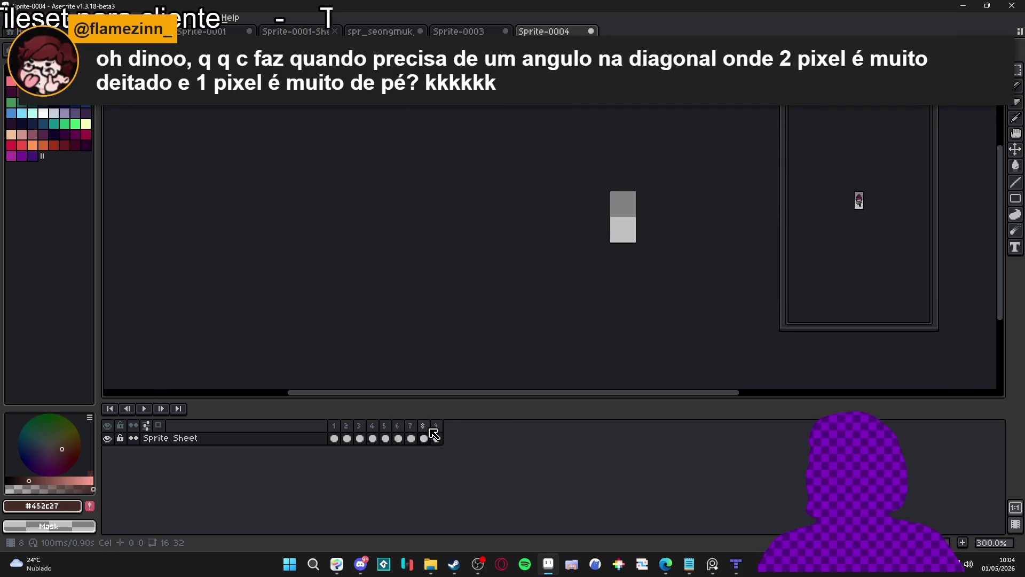
key(Delete)
Check the first, last and fifth walk frames, then play the 8-frame walk animation.
scroll(857, 198, up, 4)
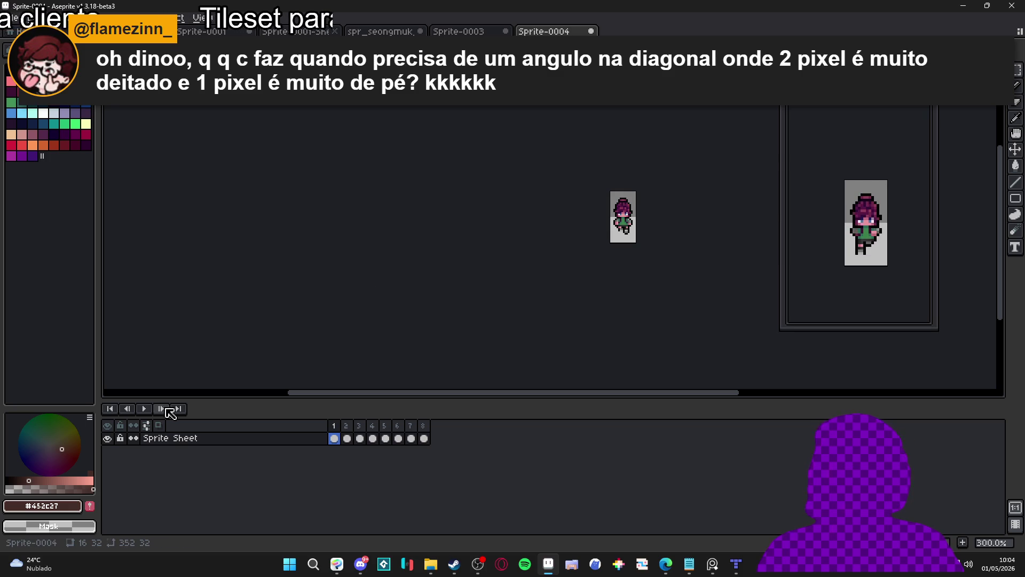
click(424, 439)
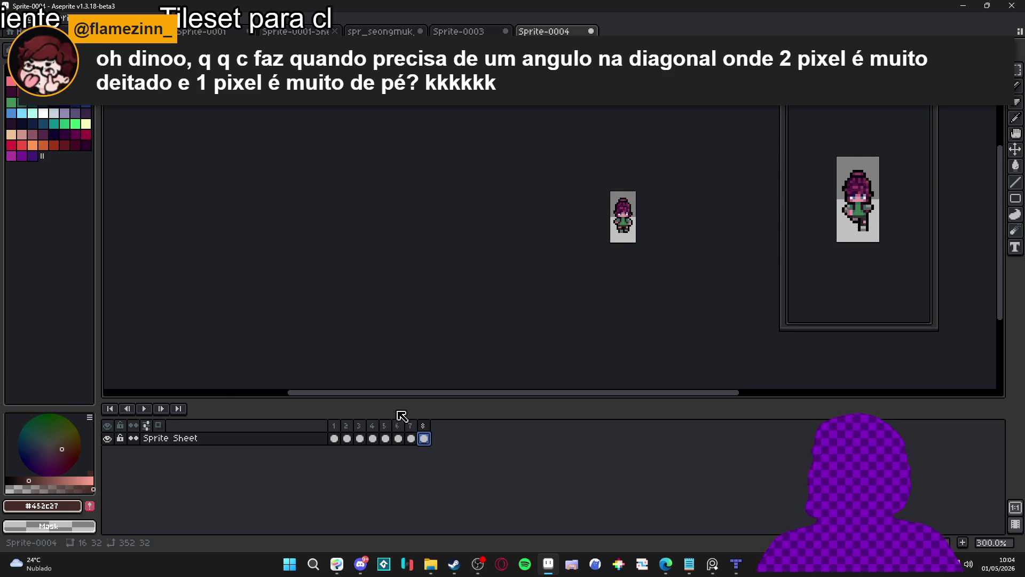
click(333, 425)
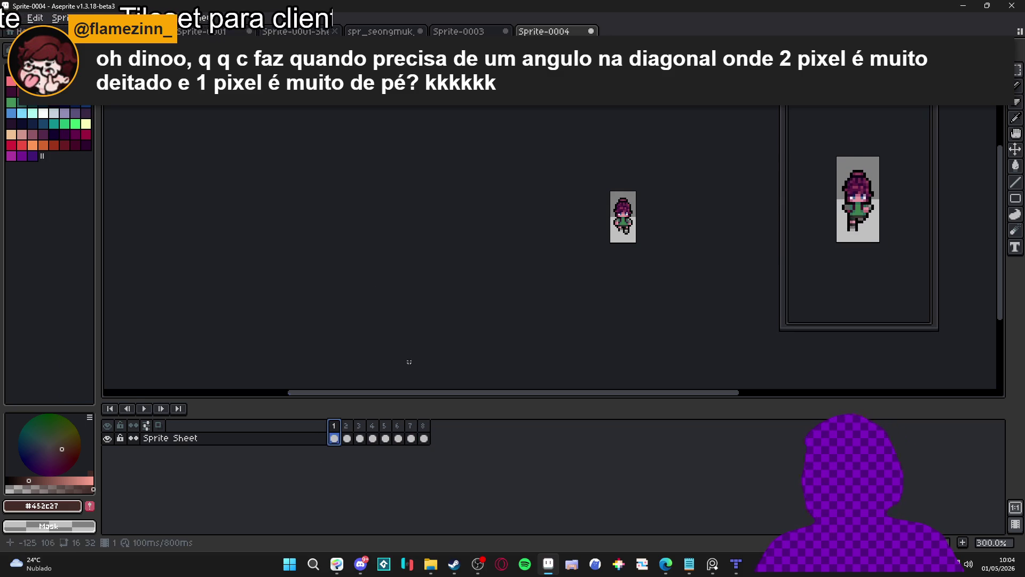
scroll(628, 213, up, 2)
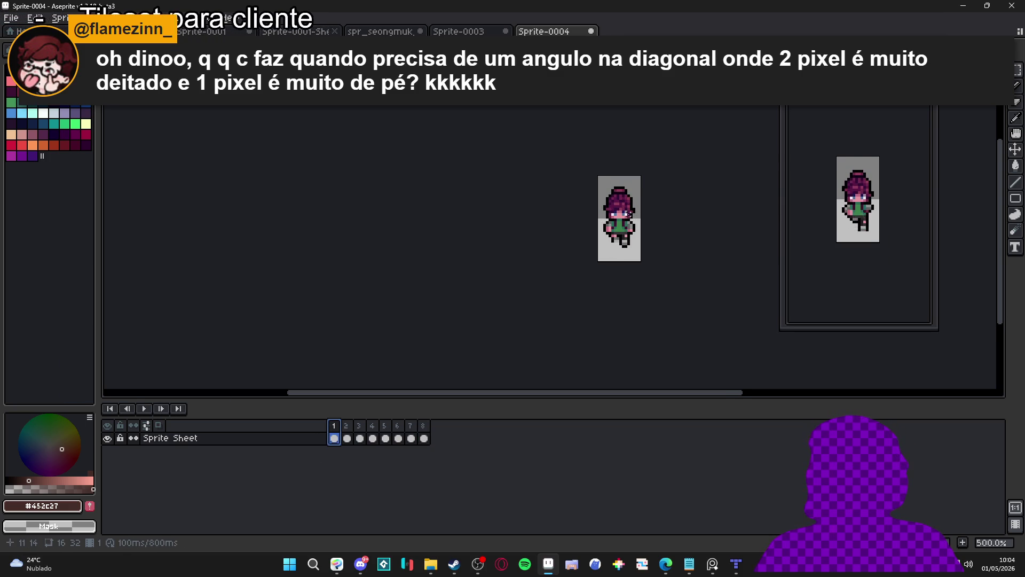
click(348, 438)
click(385, 438)
key(Return)
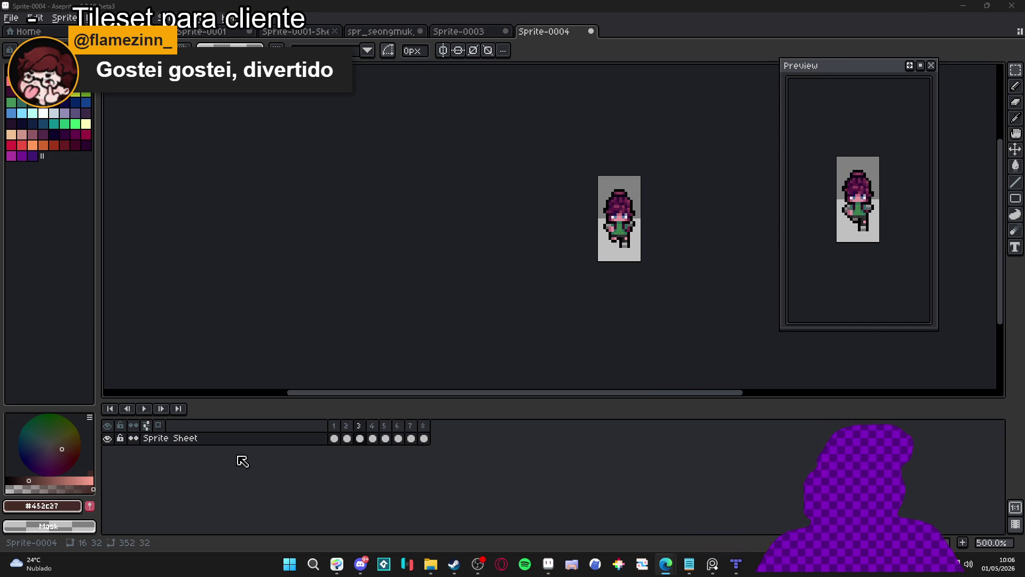
Let the walk cycle loop while glancing at the browser window, then open the Windows Start menu.
mouse_move(668, 565)
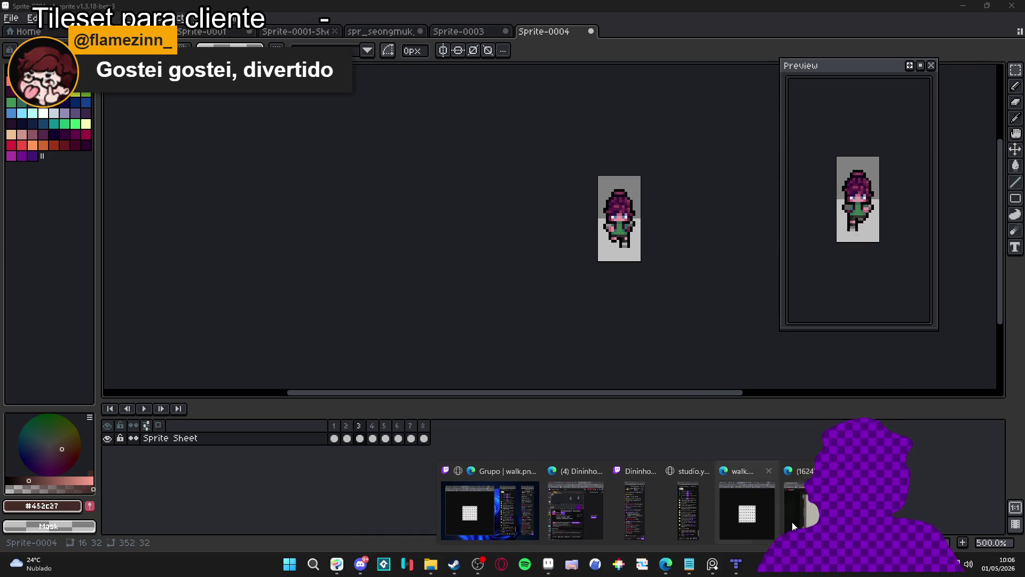
click(795, 509)
key(alt+Tab)
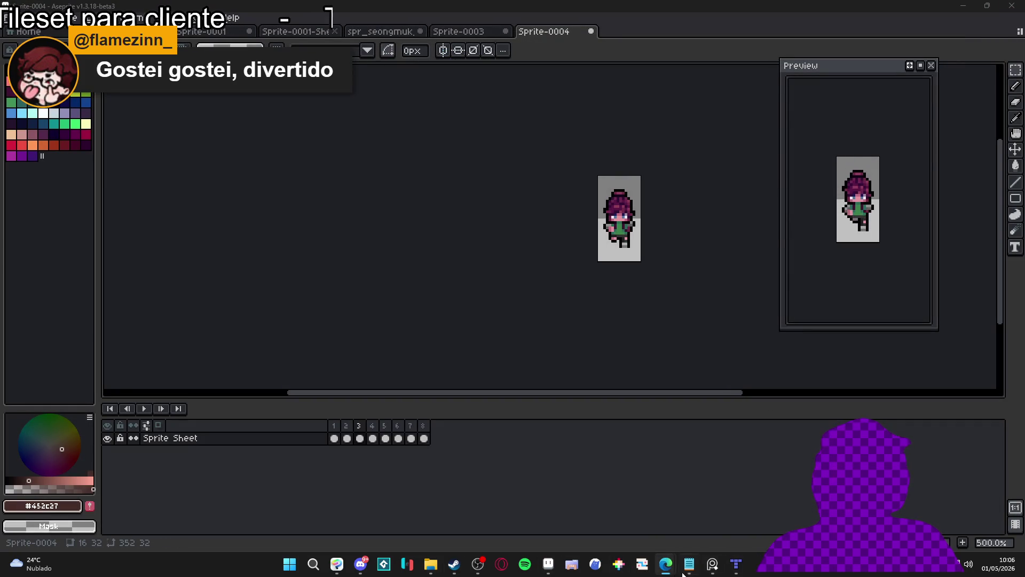
mouse_move(737, 569)
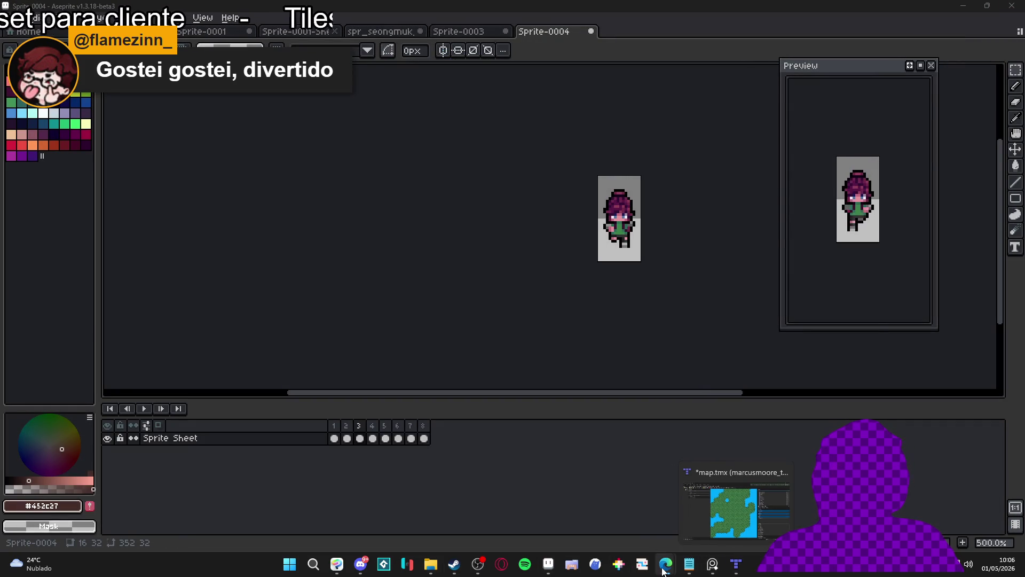
click(495, 451)
key(alt+Tab)
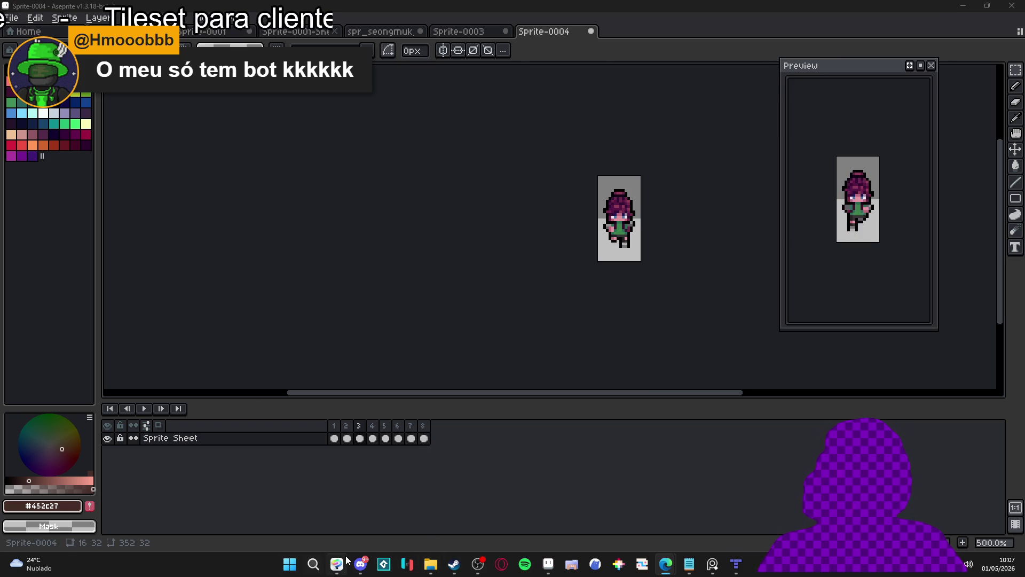
click(291, 564)
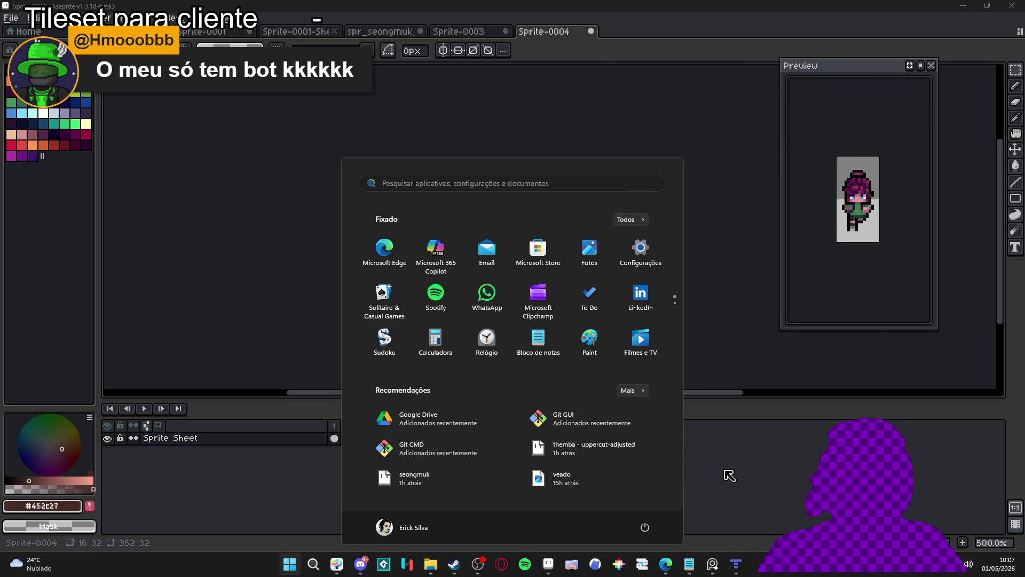
Search the Start menu for 'calculadora' and launch the Calculator app.
click(724, 471)
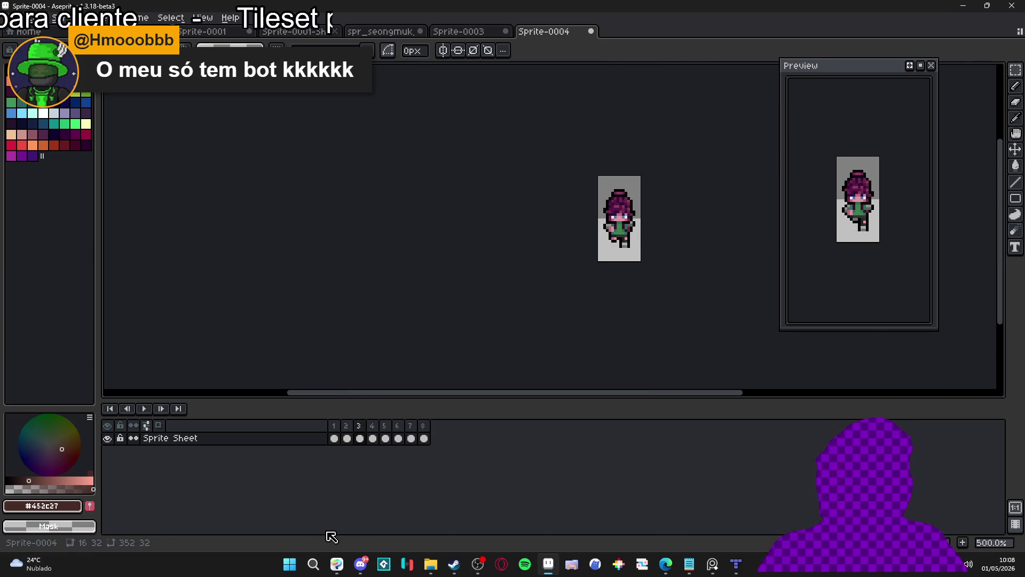
click(293, 573)
text(blco)
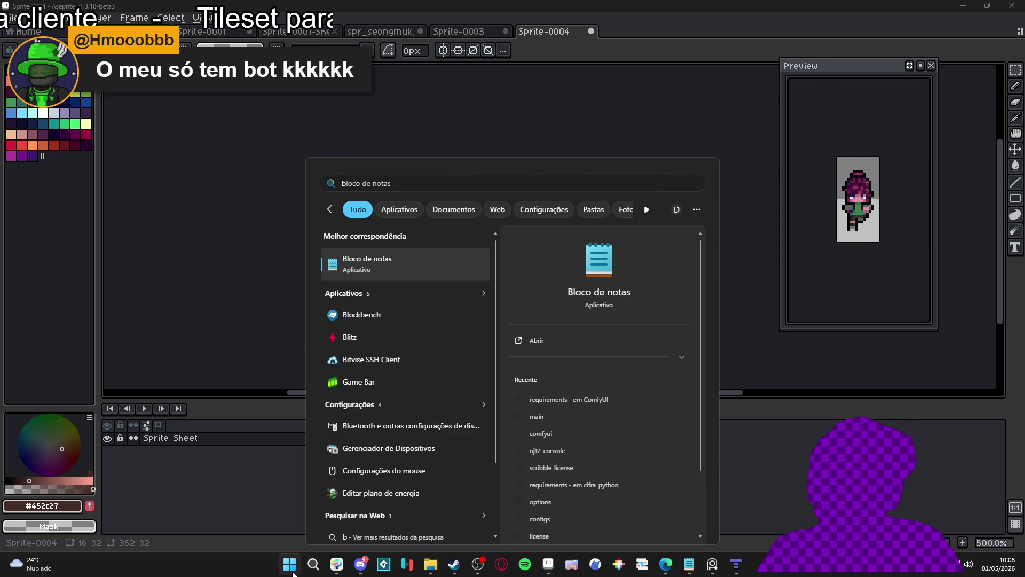
key(BackSpace)
key(BackSpace)
key(BackSpace)
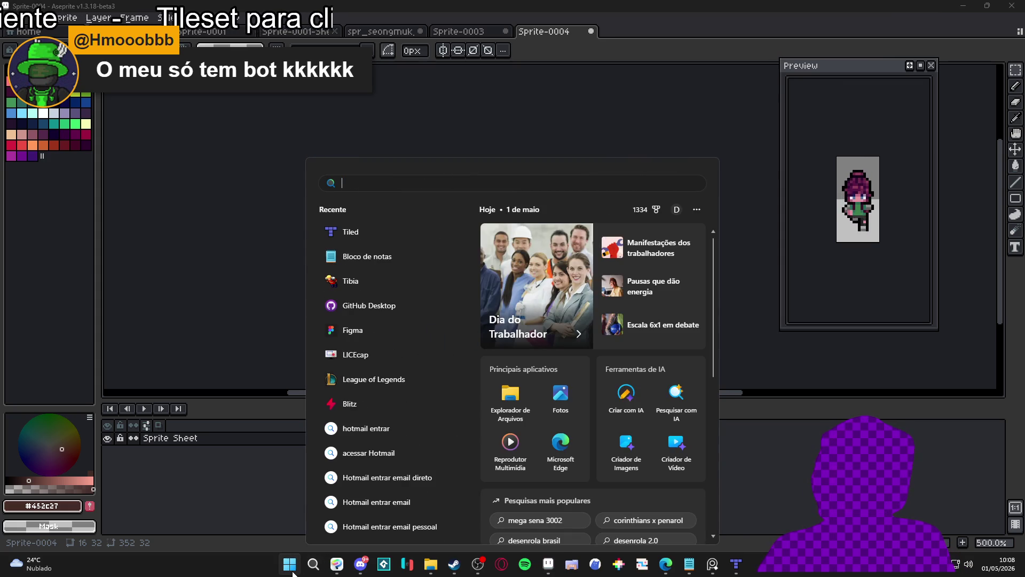
text(calculadora)
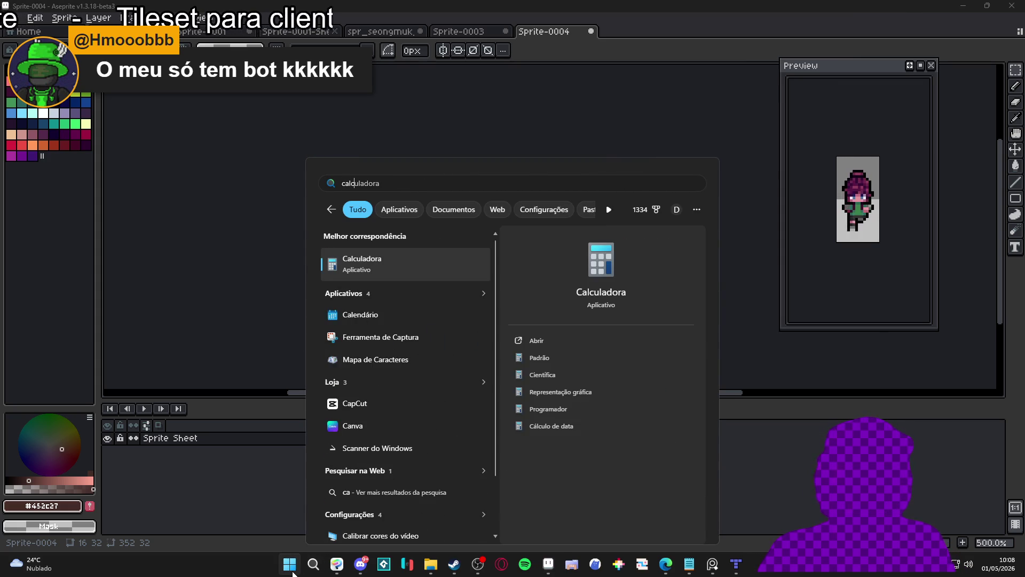
key(Return)
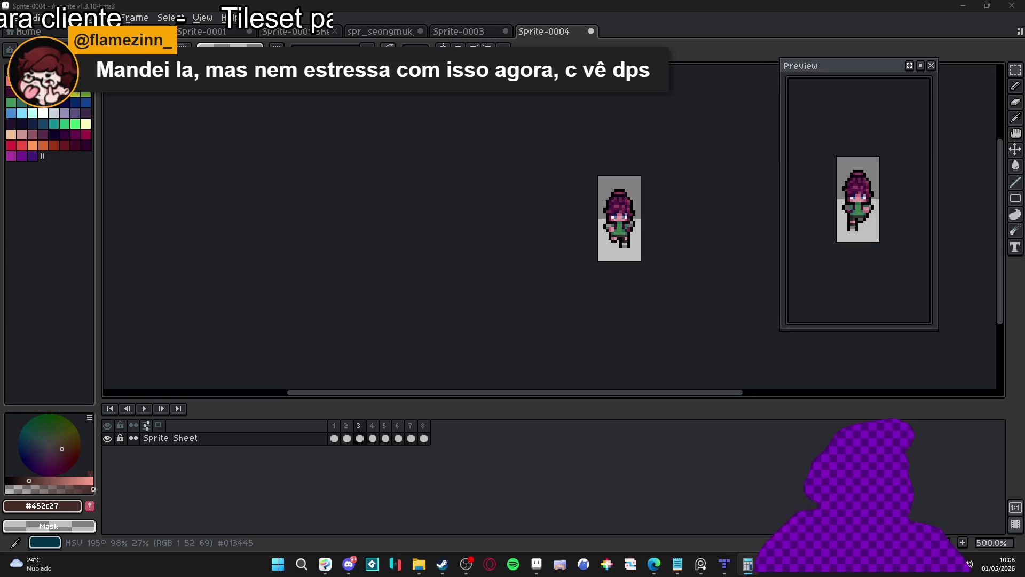
Flip between walk frames 1 and 2 to compare their poses.
click(334, 438)
scroll(522, 293, up, 2)
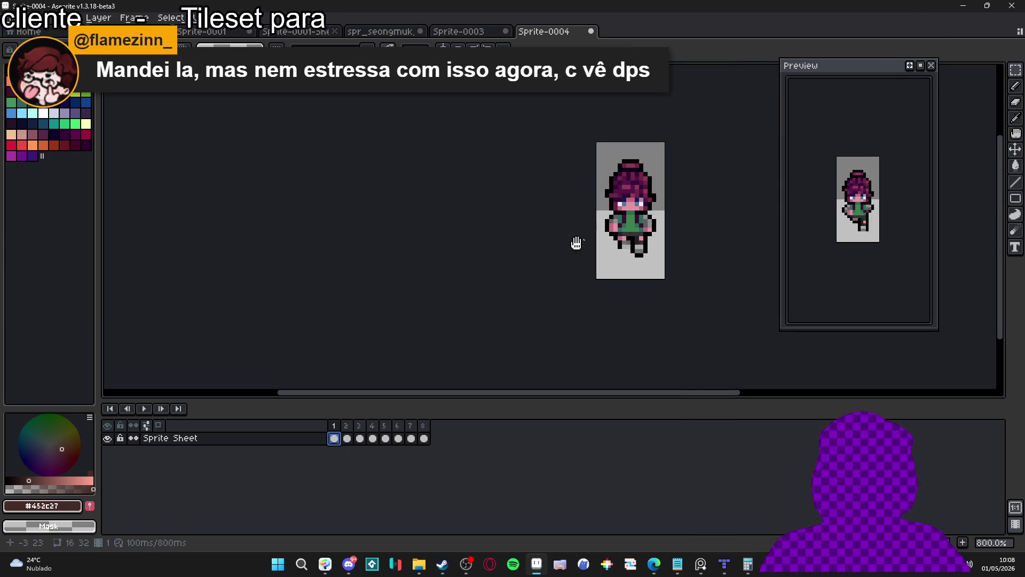
click(348, 440)
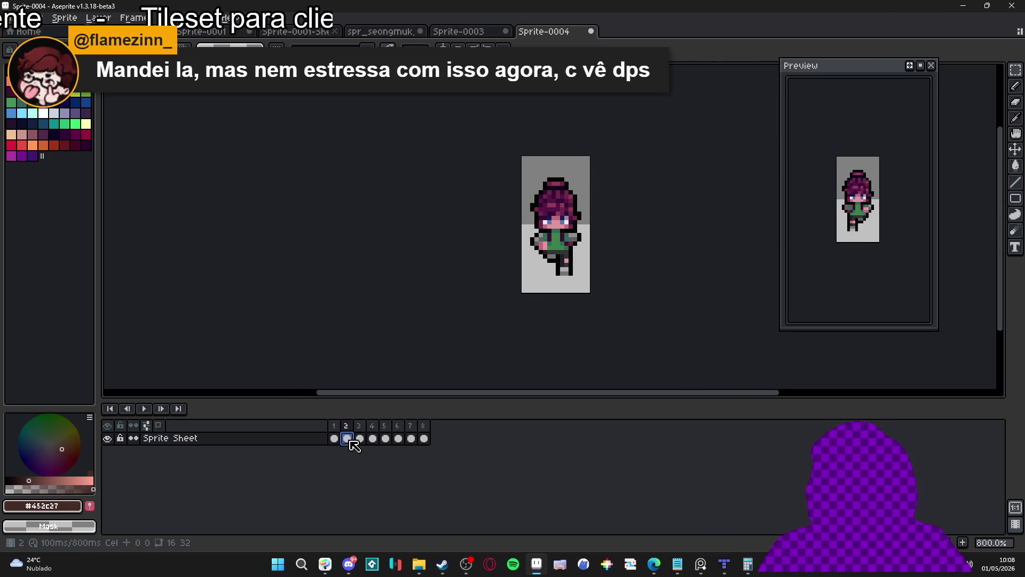
click(334, 440)
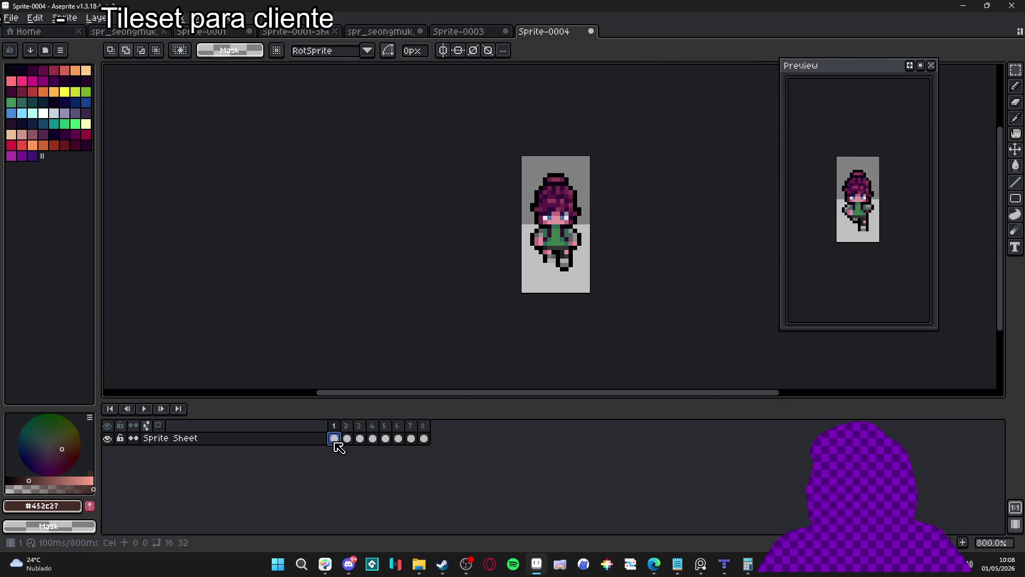
click(347, 442)
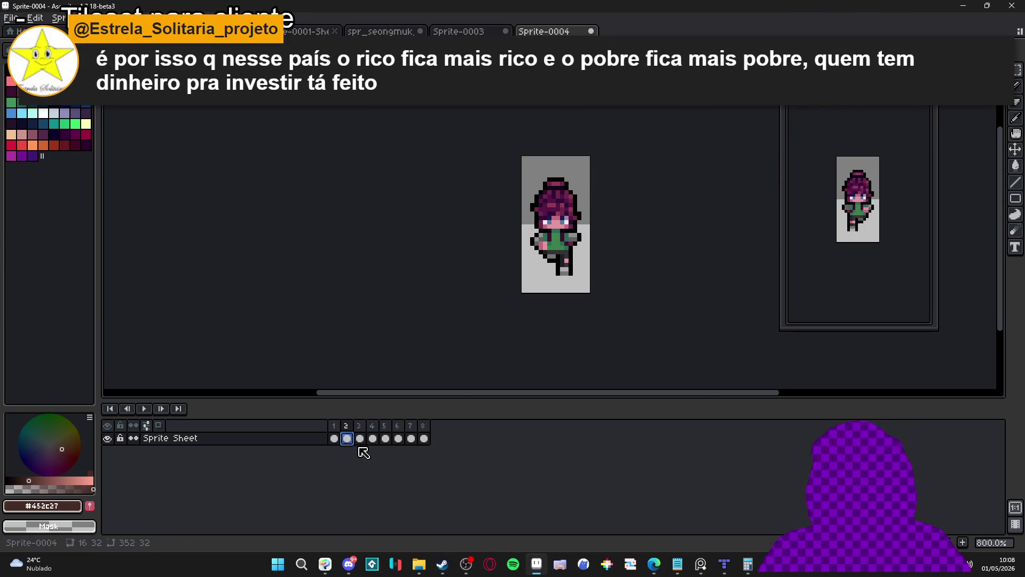
Return to frame 1 and narrow the canvas to 8×32 px with a -8 px left border.
click(334, 439)
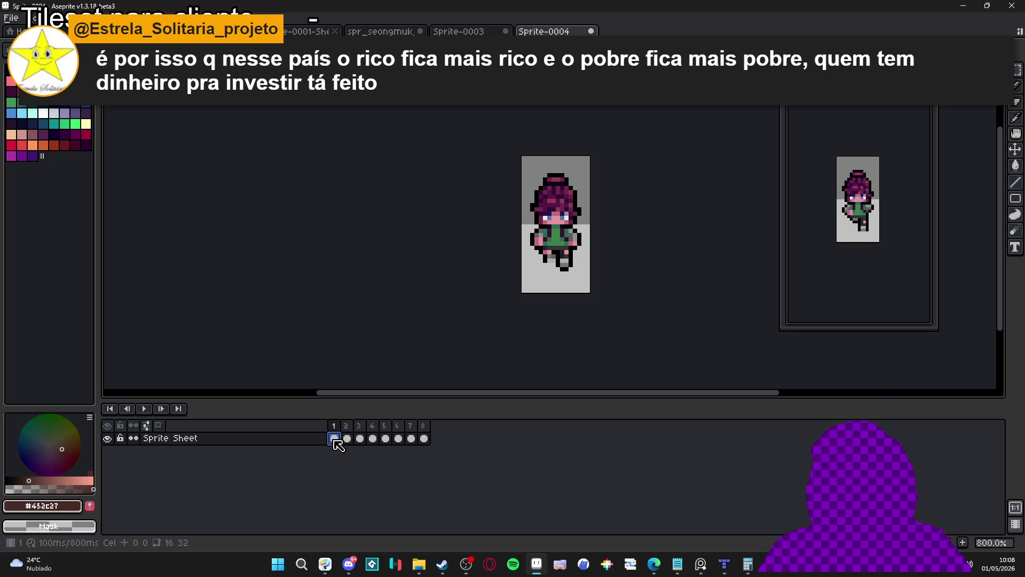
key(ctrl+alt+c)
drag(522, 213, 546, 220)
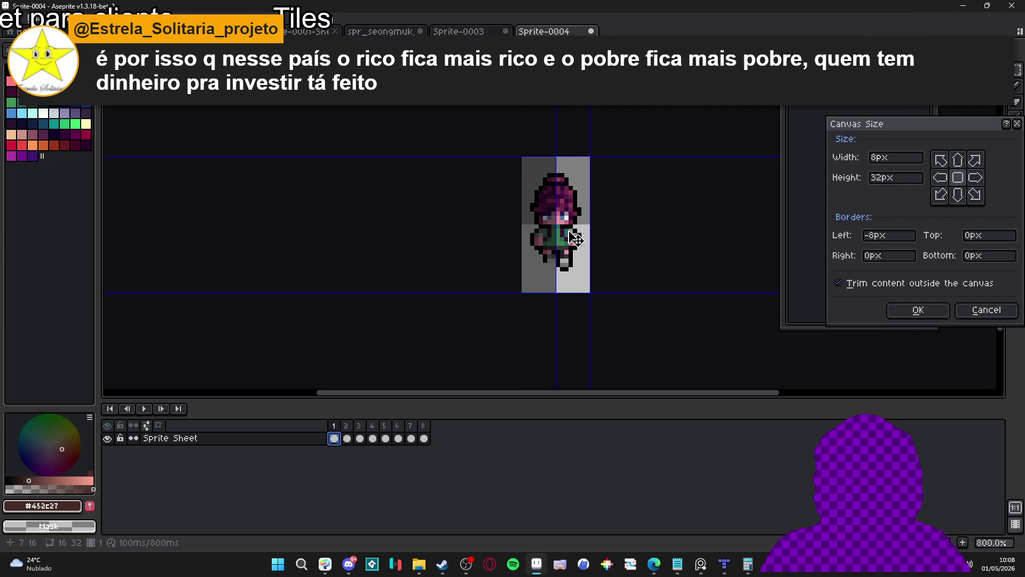
click(910, 312)
scroll(543, 237, up, 1)
drag(542, 237, 473, 250)
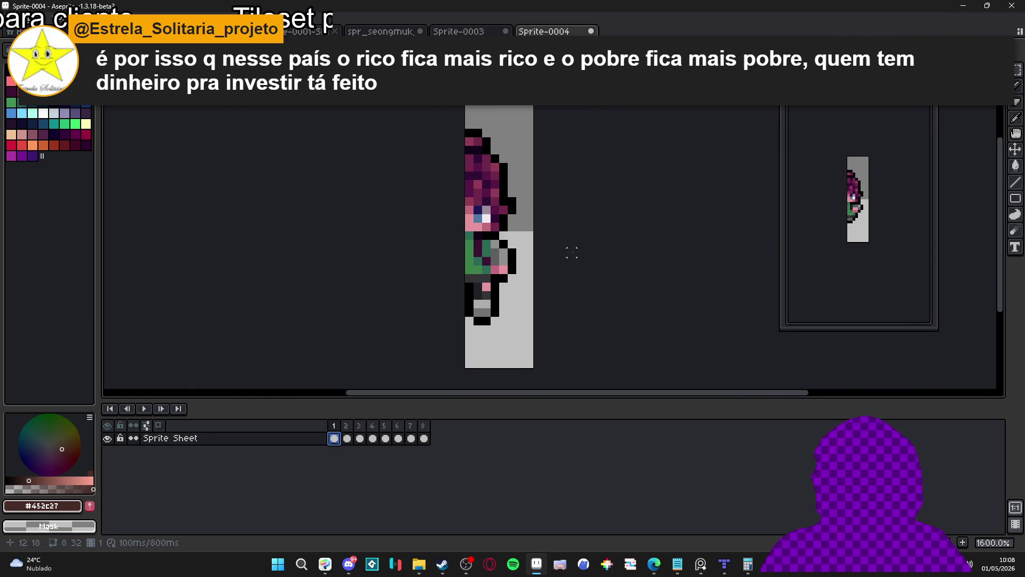
key(ctrl+j)
scroll(430, 366, down, 1)
drag(431, 366, 449, 332)
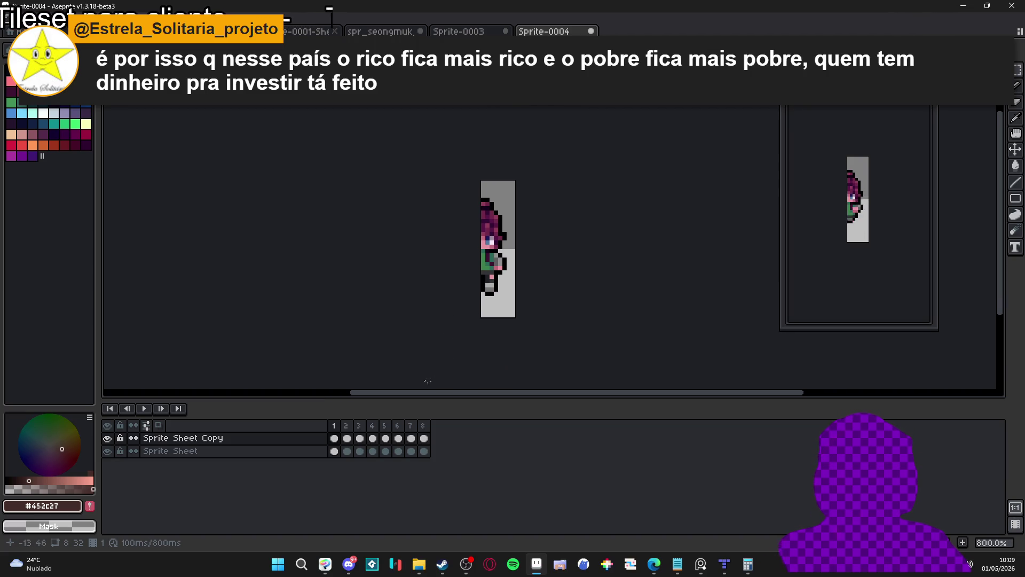
key(ctrl+z)
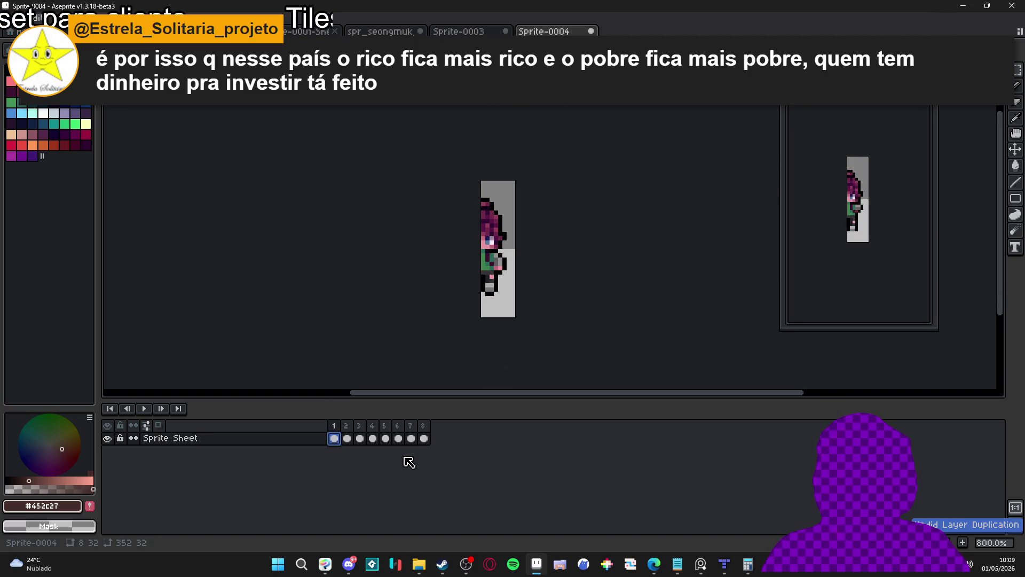
key(ctrl+z)
click(386, 438)
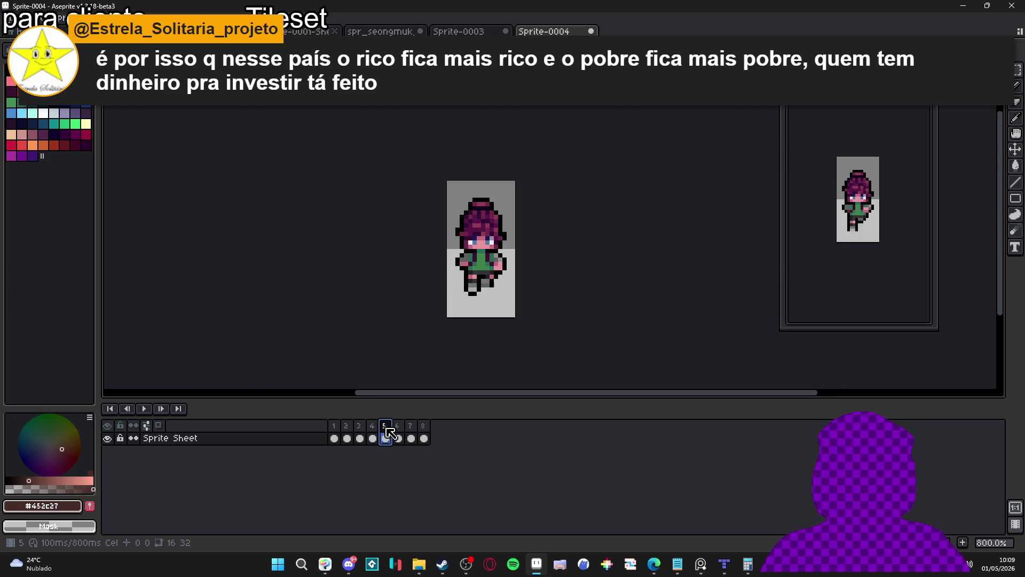
key(Return)
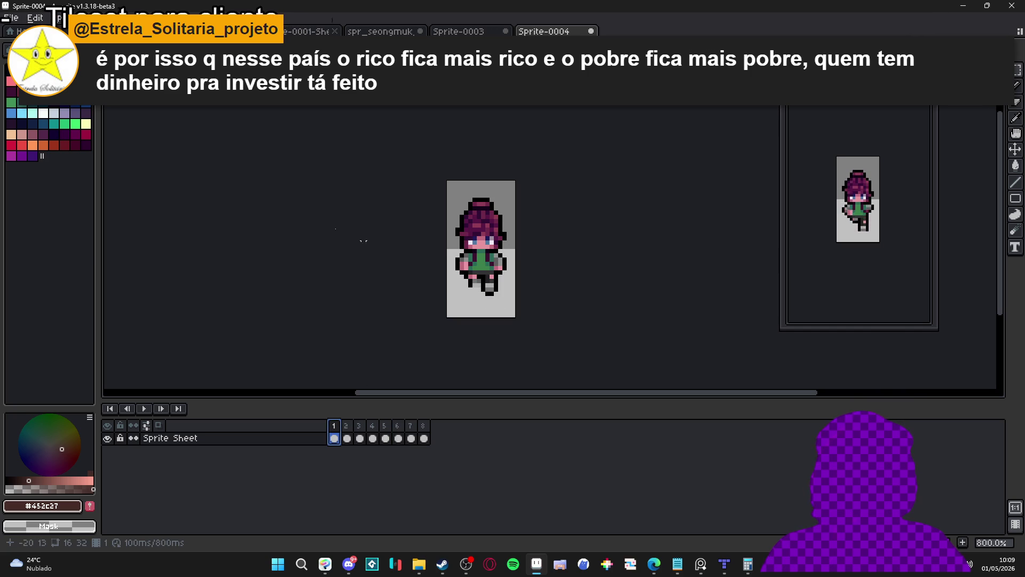
click(422, 437)
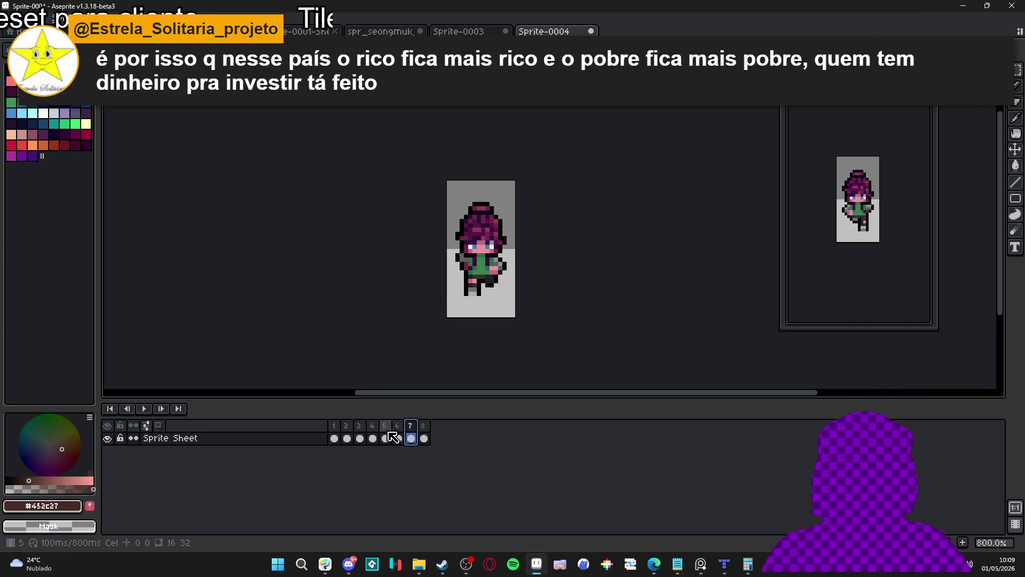
click(347, 436)
key(Return)
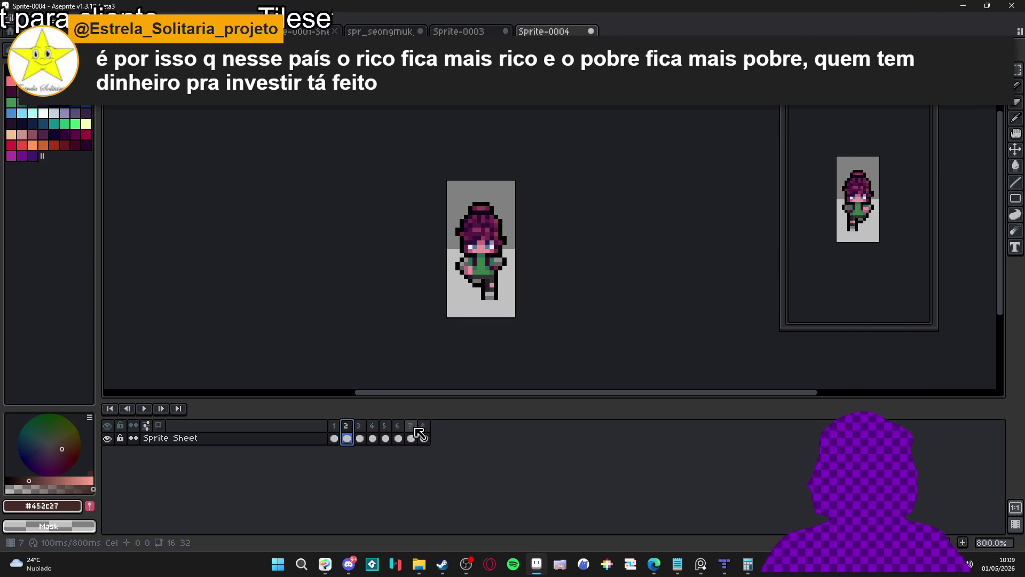
click(347, 436)
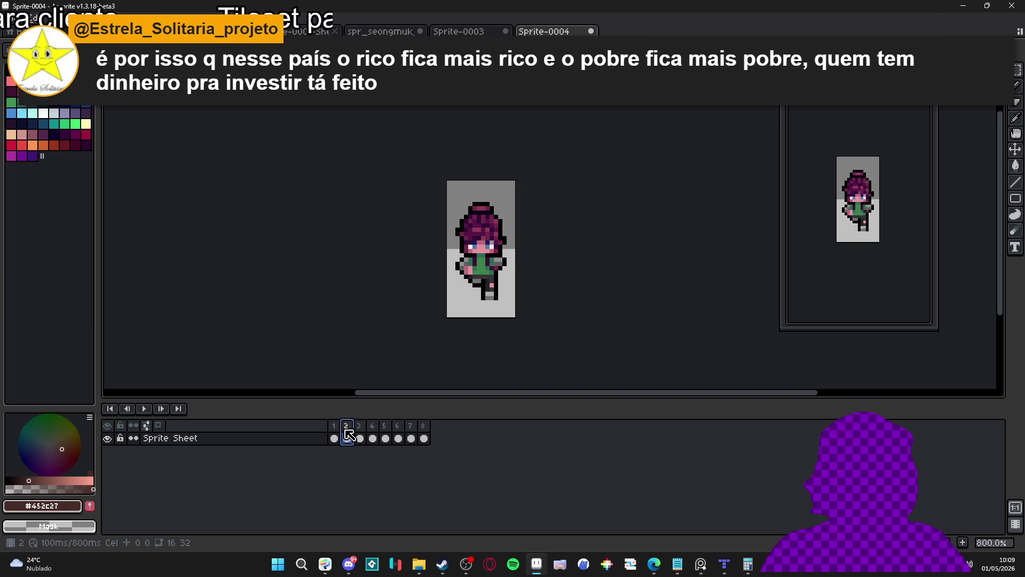
click(411, 437)
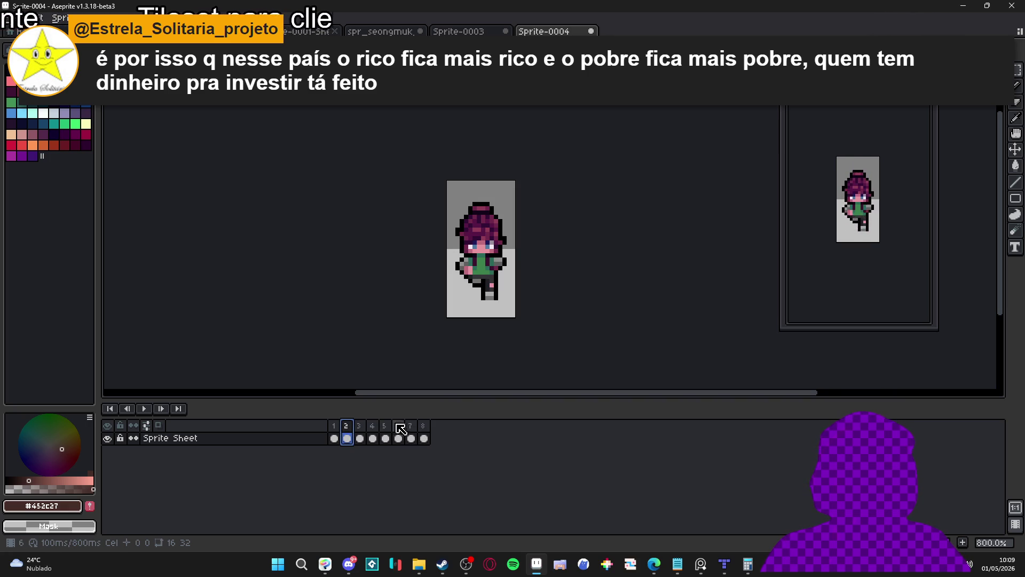
click(411, 437)
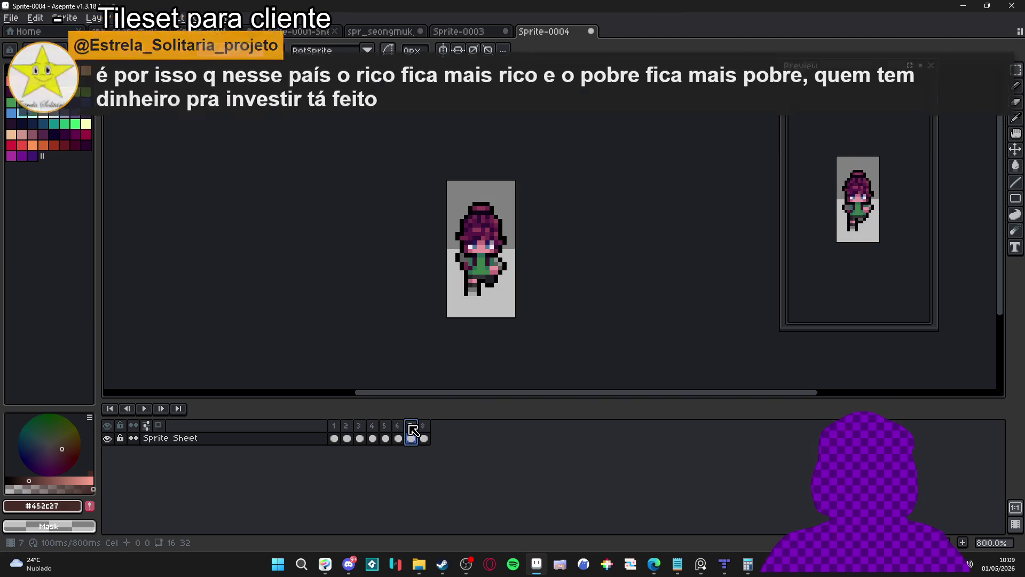
click(348, 435)
click(412, 434)
click(347, 437)
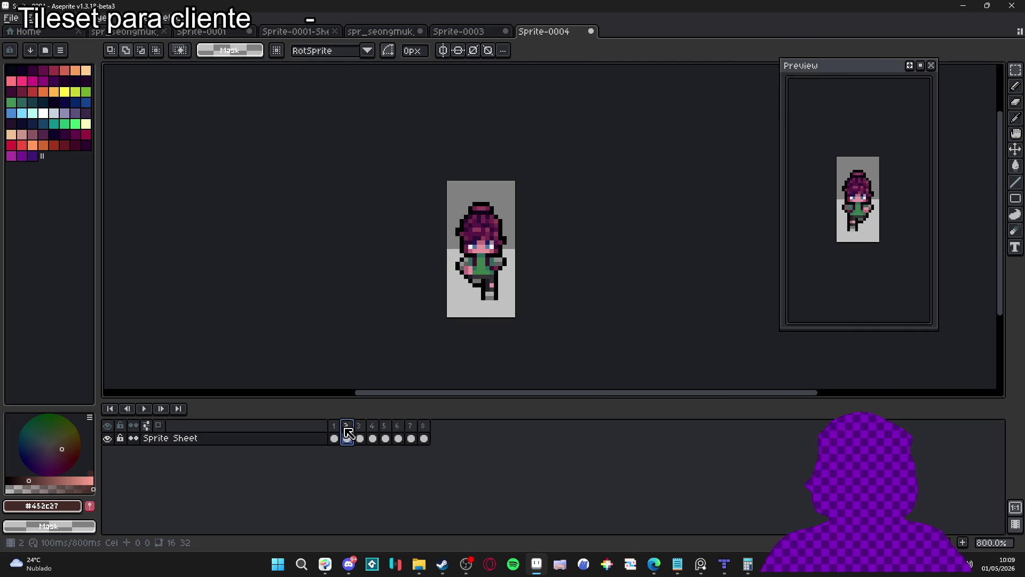
click(411, 438)
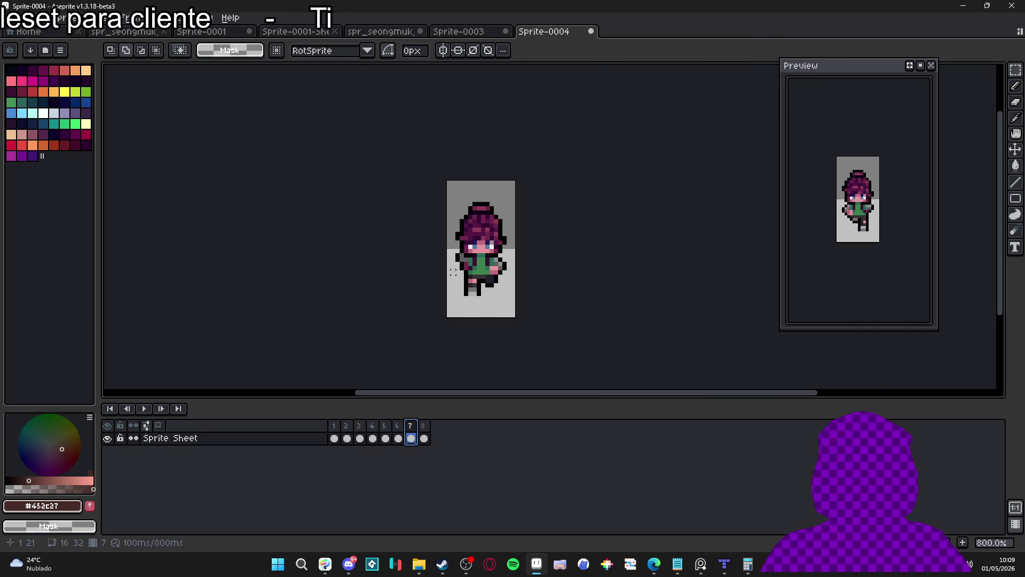
scroll(455, 255, up, 3)
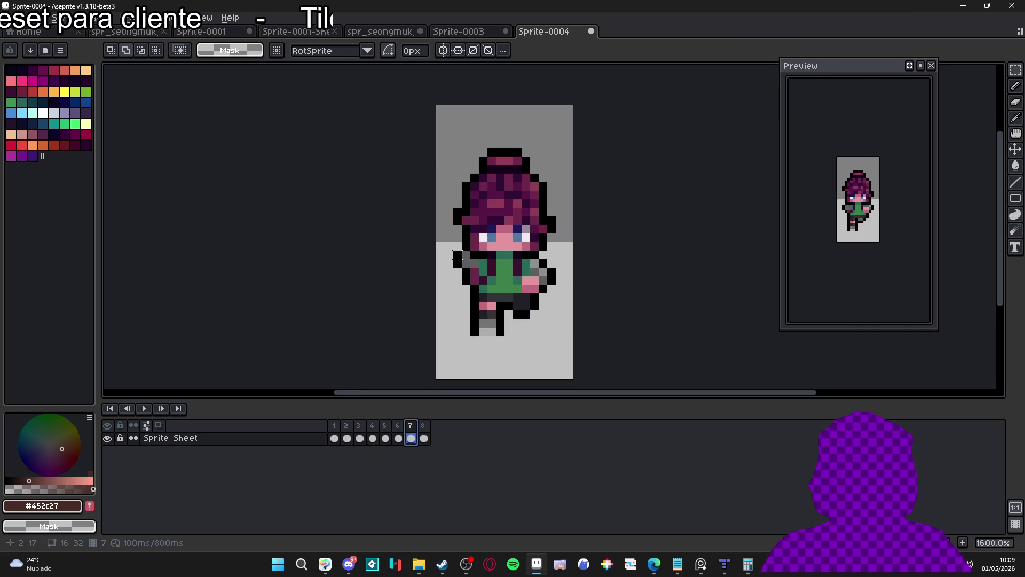
click(352, 427)
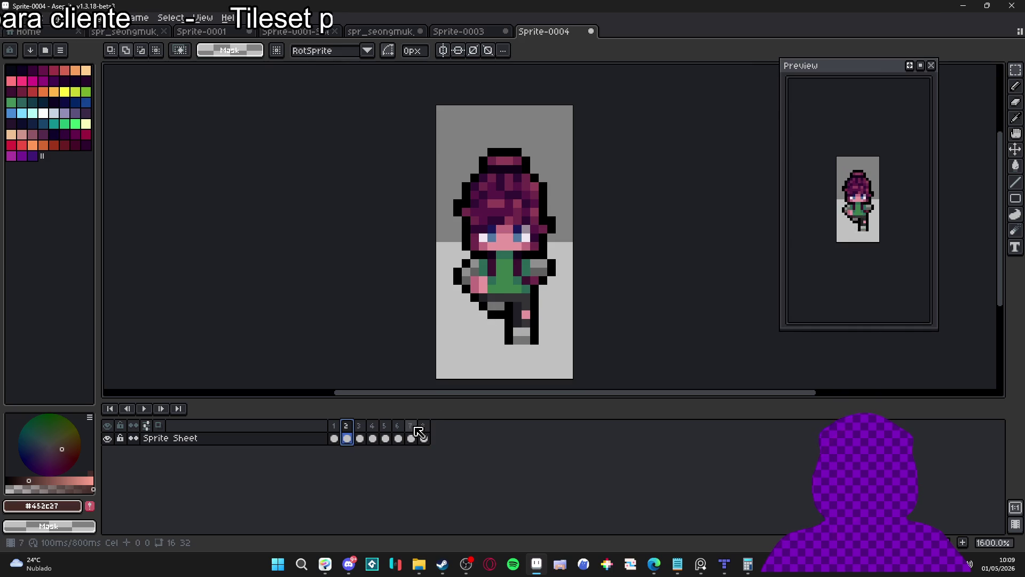
click(411, 438)
click(347, 432)
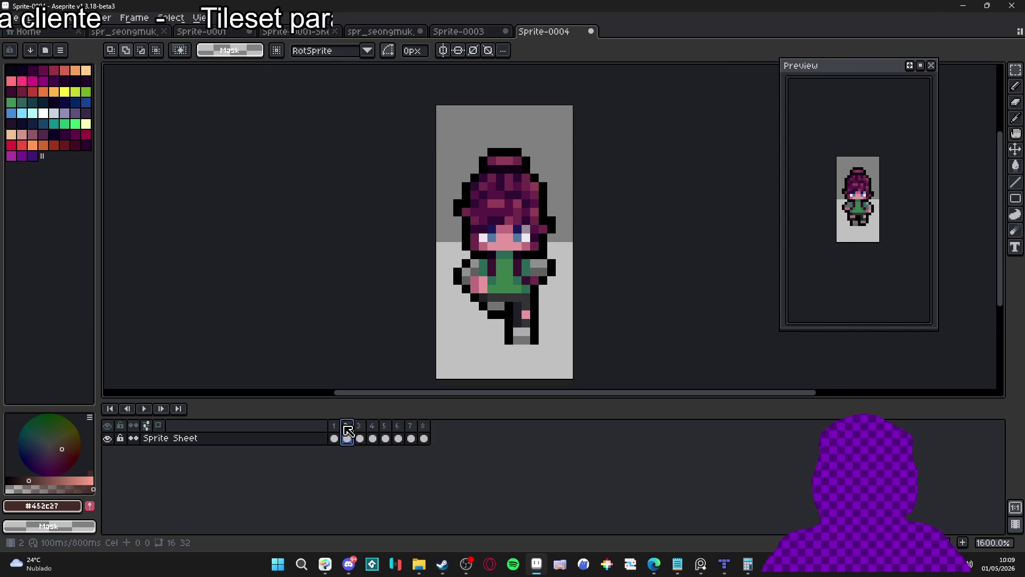
click(411, 435)
click(348, 437)
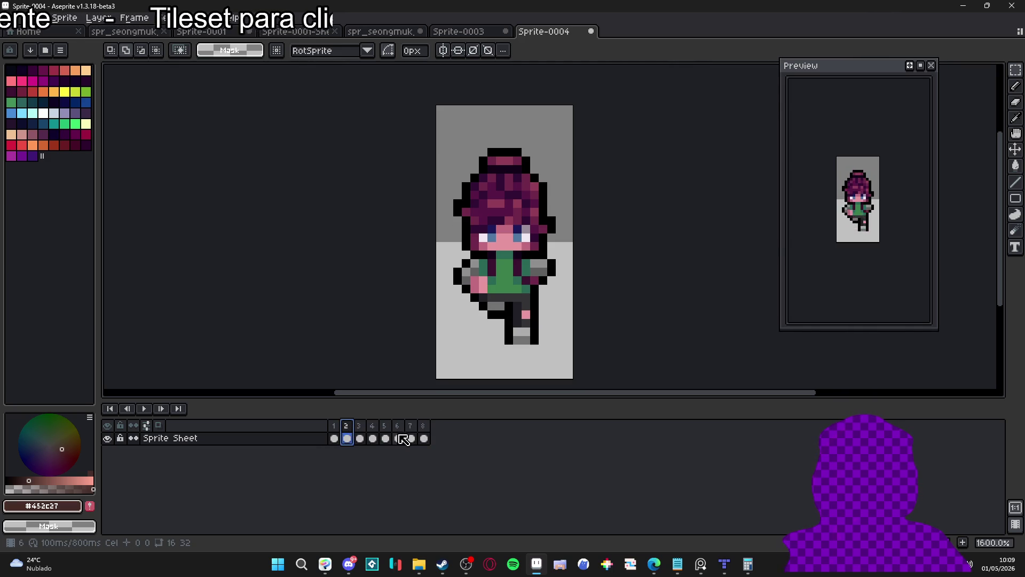
click(411, 438)
click(348, 437)
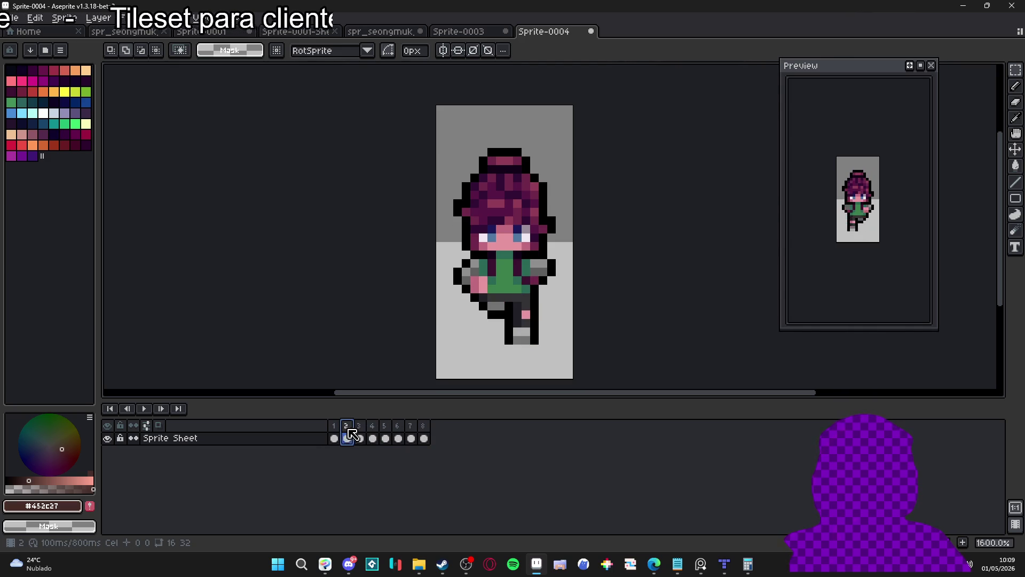
click(411, 437)
click(346, 437)
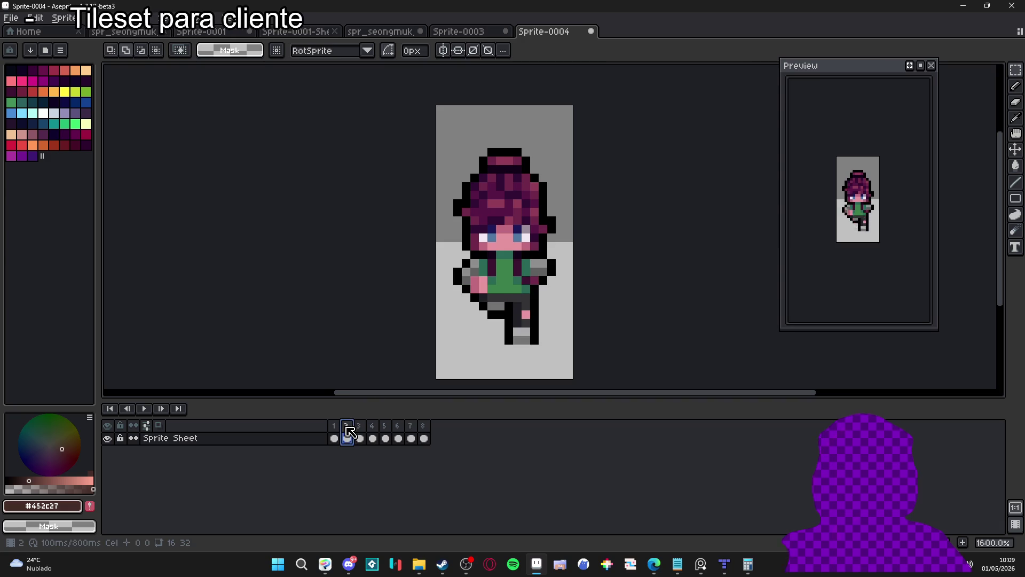
key(b)
Draw dark-brown ground lines under the character's feet in frames 2 and 7.
drag(540, 340, 563, 340)
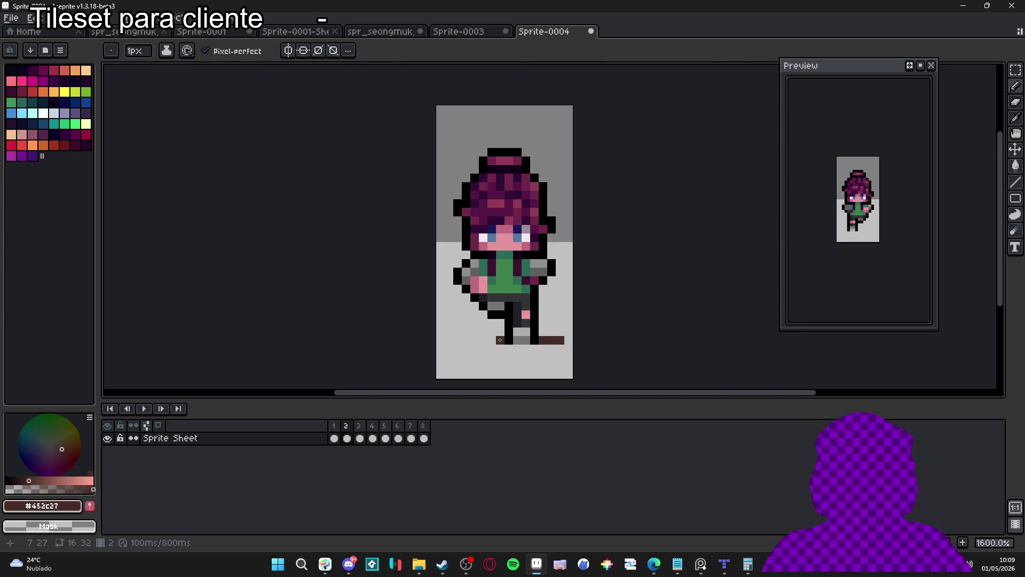
click(413, 436)
mouse_move(458, 332)
mouse_down()
mouse_move(468, 331)
mouse_move(438, 331)
mouse_up()
drag(515, 332, 533, 331)
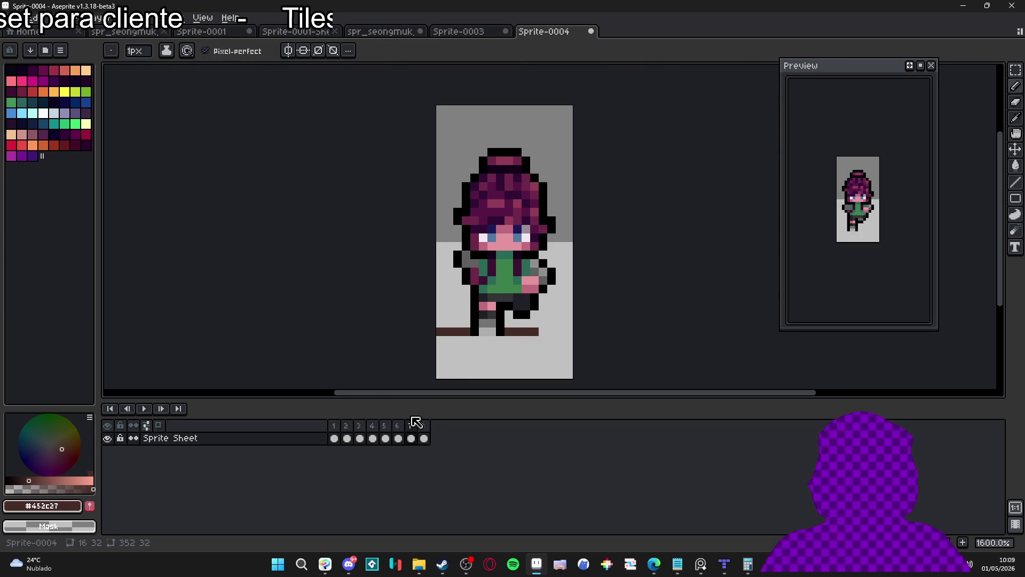
Step through frames 2, 7, 8, 6 and 1 to compare the walk poses.
click(347, 435)
click(412, 436)
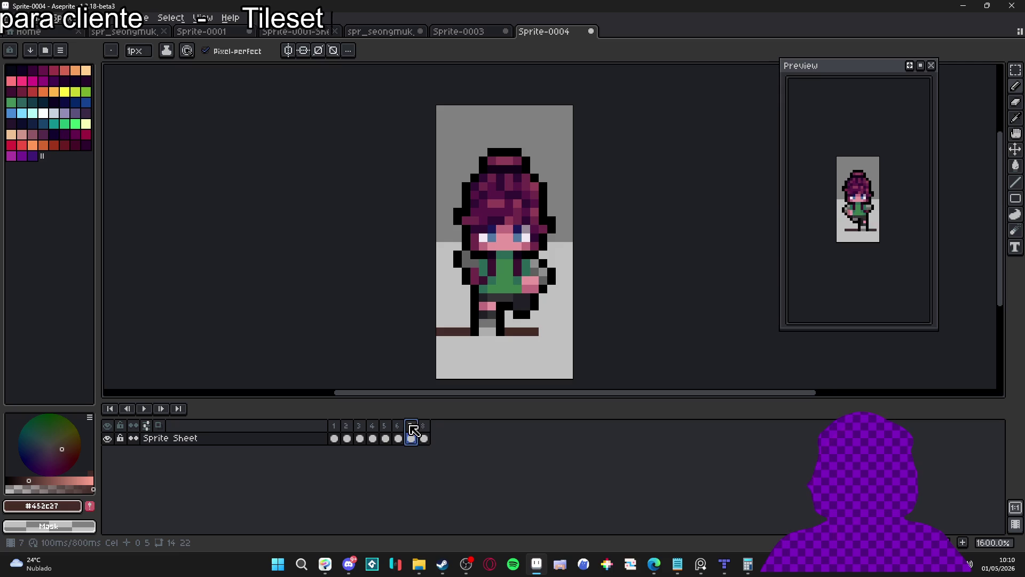
click(424, 435)
click(411, 437)
click(399, 438)
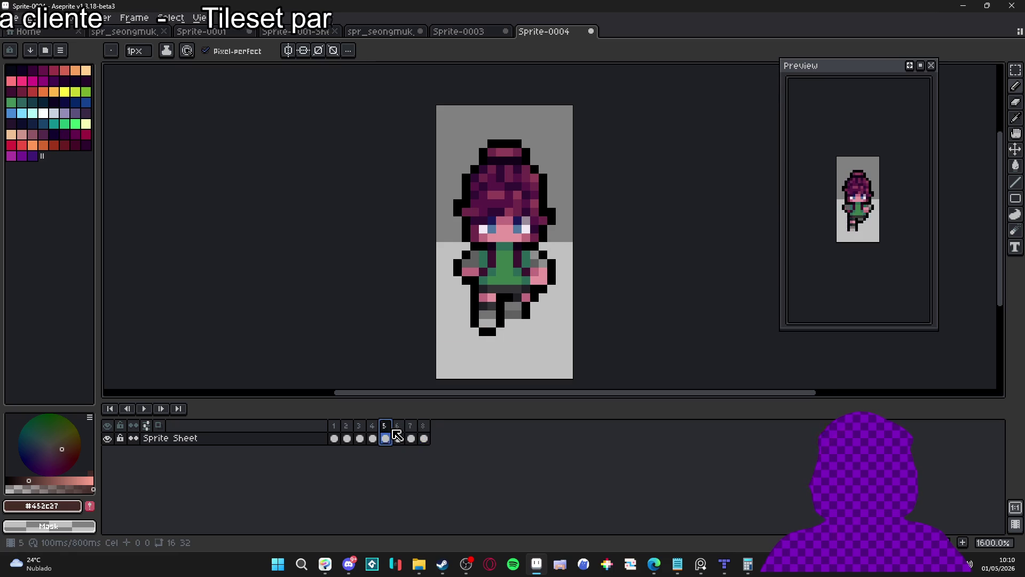
click(334, 438)
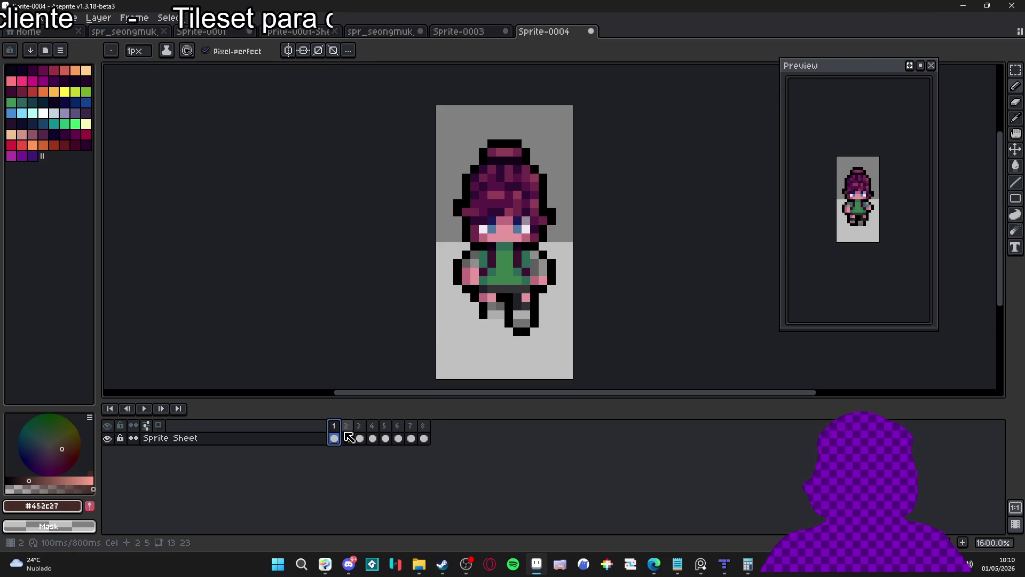
click(397, 429)
click(410, 436)
Compare frame 3 against frame 7, view frame 4, and select frames 2 through 4.
click(363, 440)
click(372, 436)
click(364, 435)
click(412, 435)
click(360, 435)
click(412, 435)
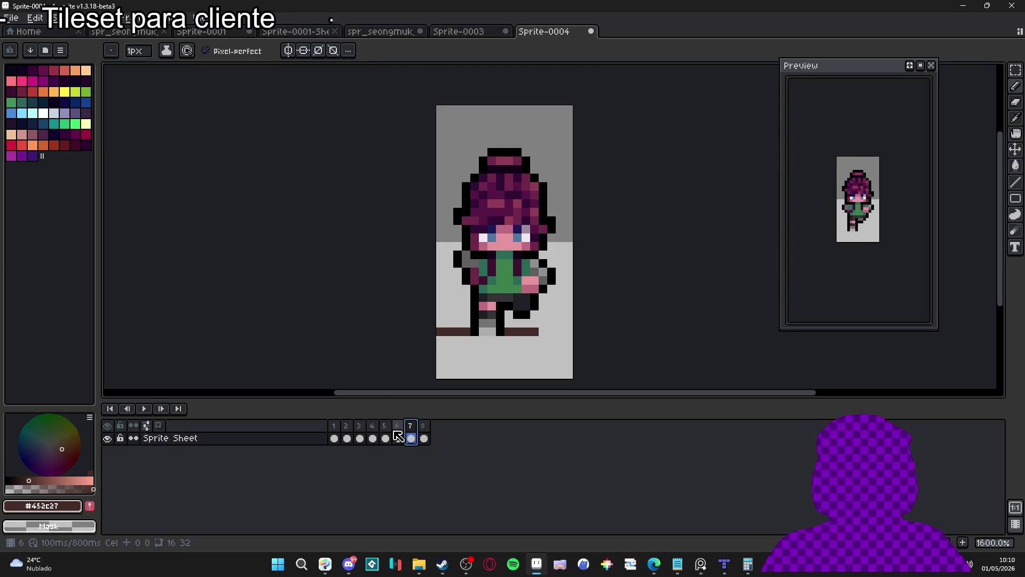
click(360, 437)
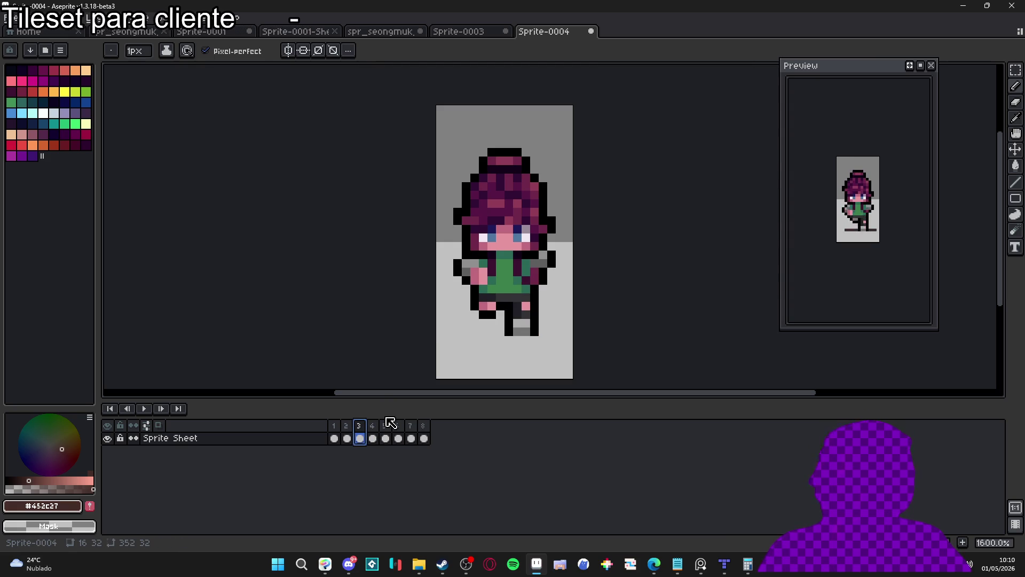
click(373, 438)
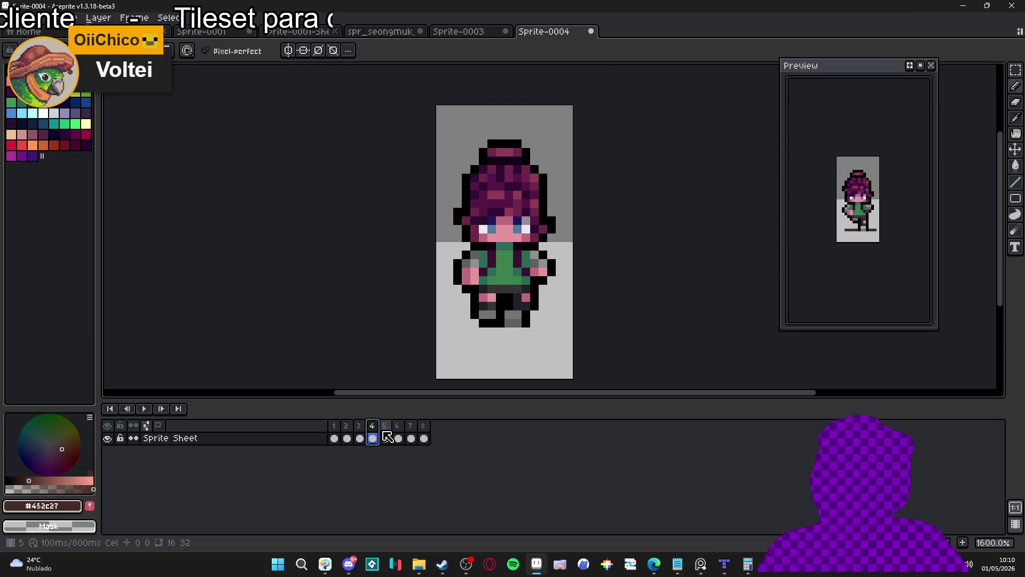
mouse_move(379, 432)
mouse_down()
mouse_move(337, 435)
mouse_move(346, 435)
mouse_up()
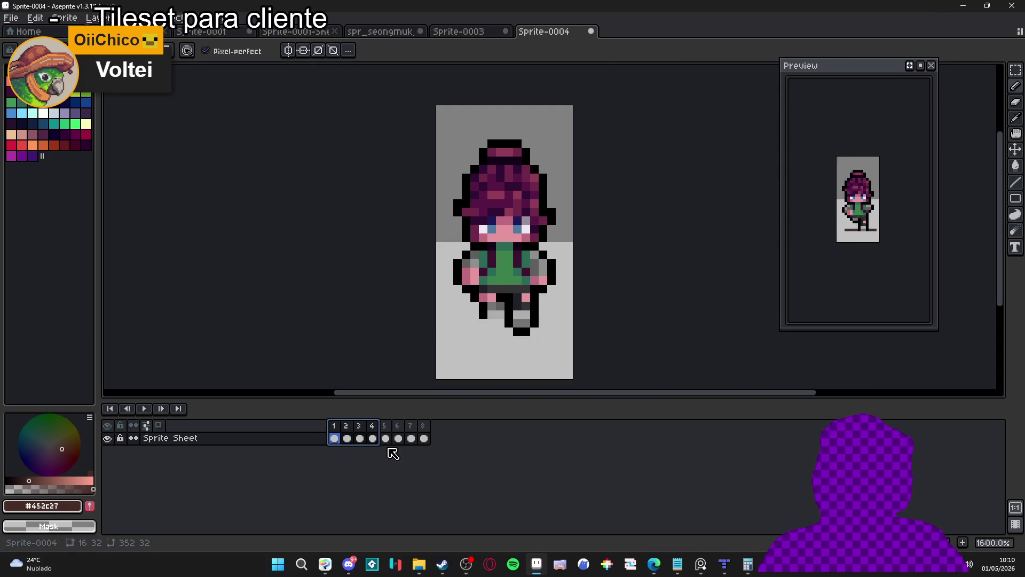
Undo the last pencil stroke, then switch to the Sprite-0003 character sheet.
key(ctrl+z)
scroll(434, 327, down, 1)
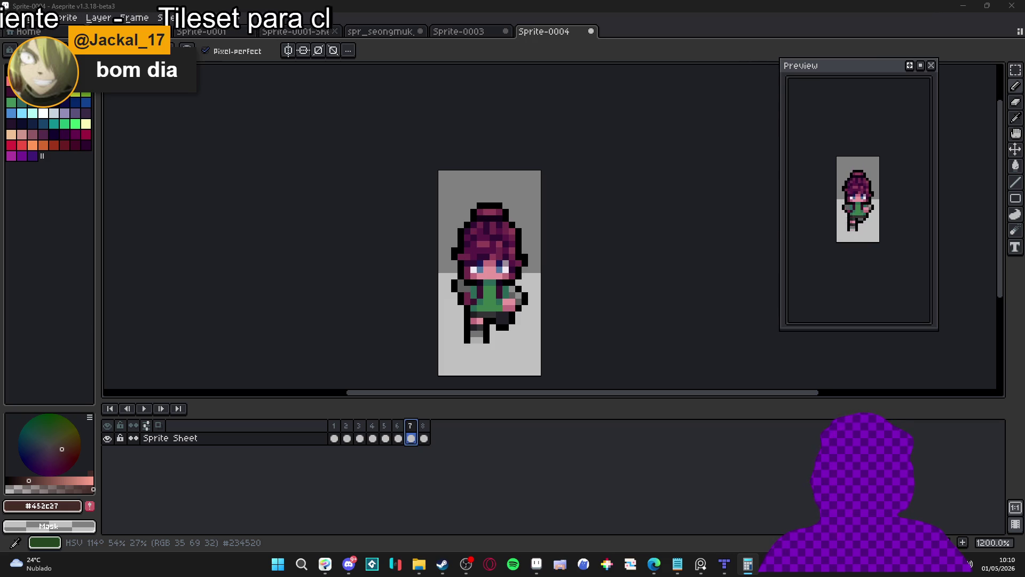
click(293, 343)
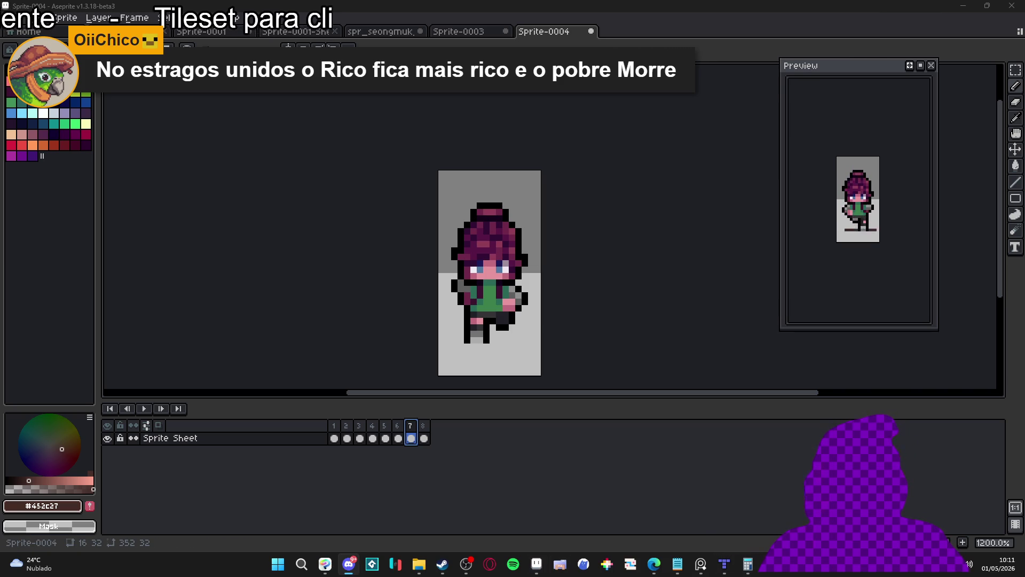
click(458, 31)
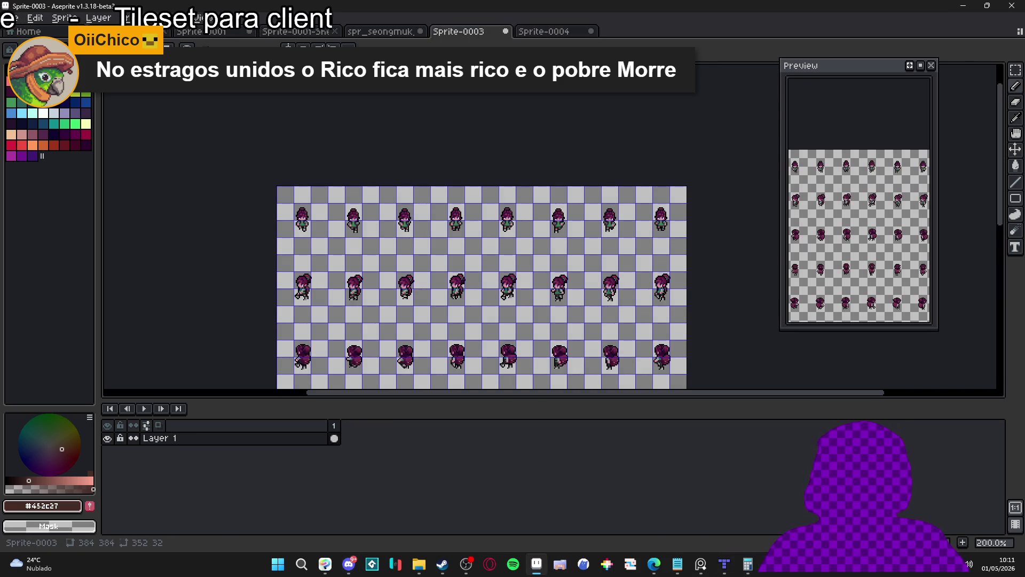
drag(486, 302, 514, 189)
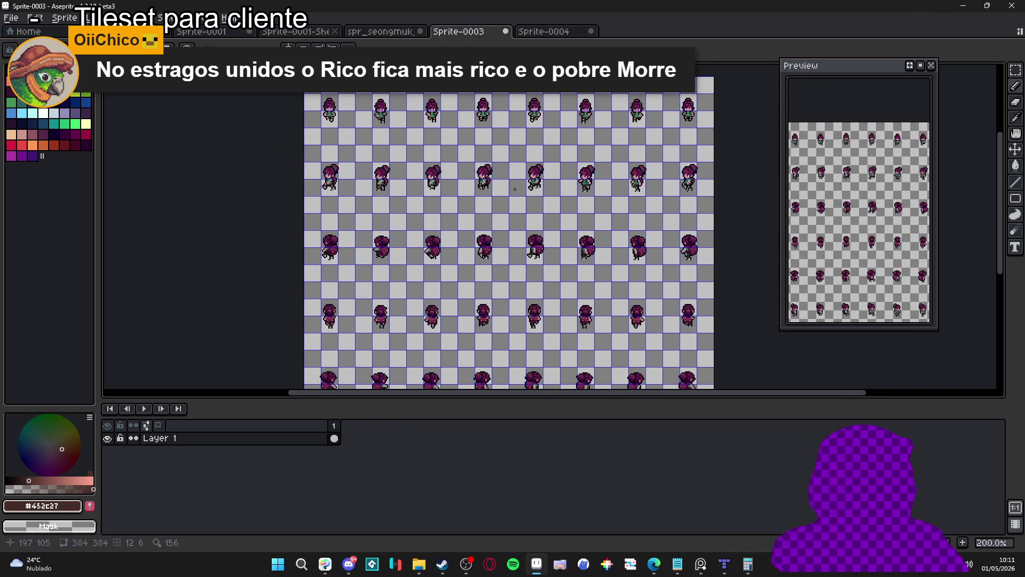
scroll(483, 212, down, 1)
scroll(423, 178, up, 2)
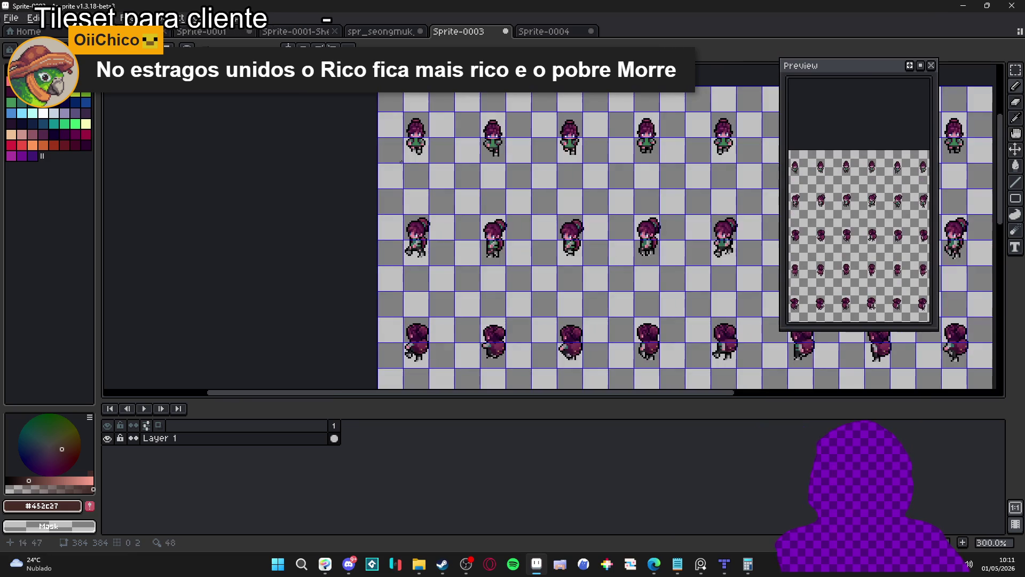
scroll(422, 179, down, 1)
scroll(463, 268, down, 1)
scroll(464, 269, up, 1)
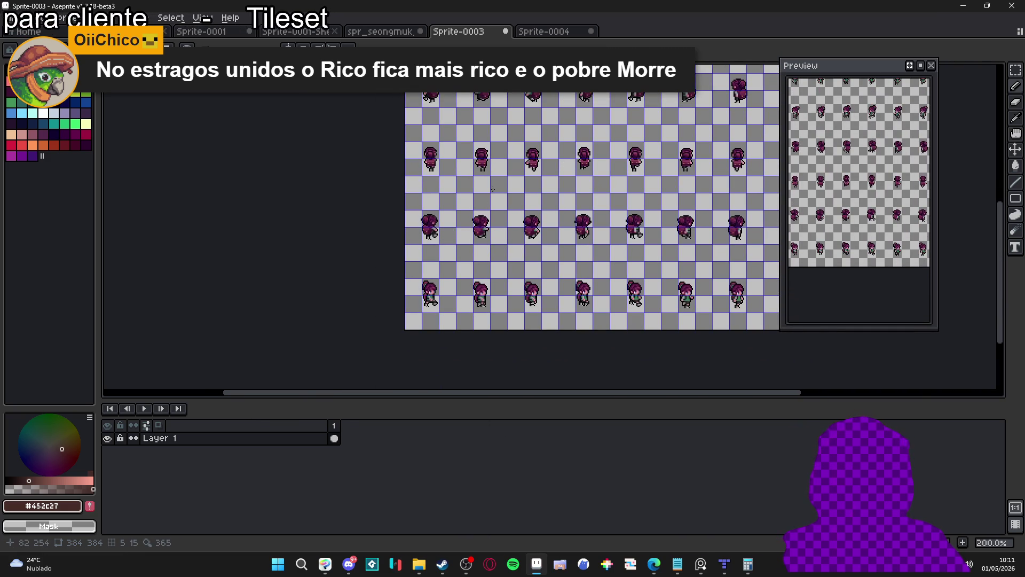
scroll(513, 267, up, 5)
scroll(513, 267, right, 2)
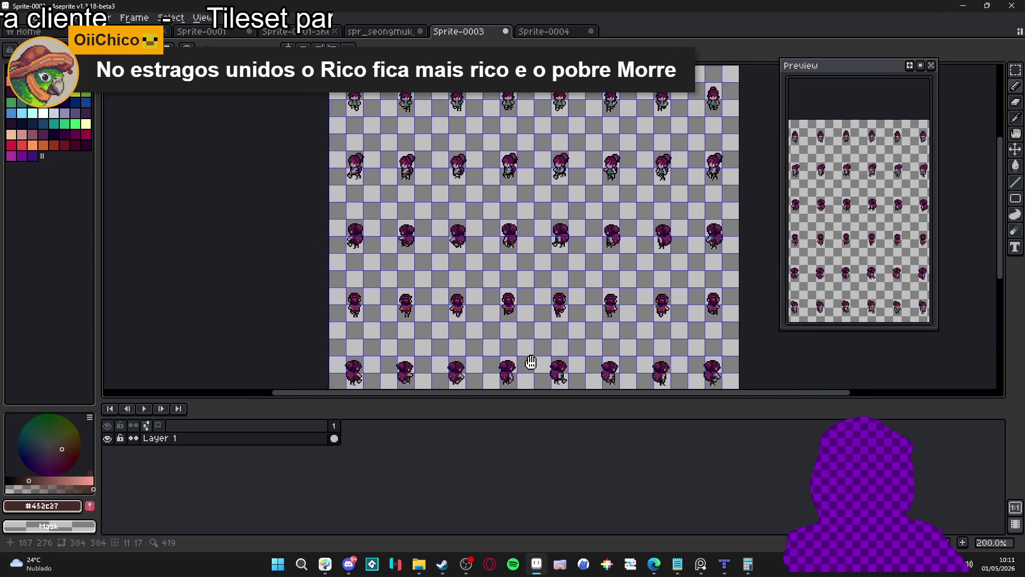
scroll(533, 347, up, 5)
scroll(533, 347, left, 2)
scroll(437, 265, down, 5)
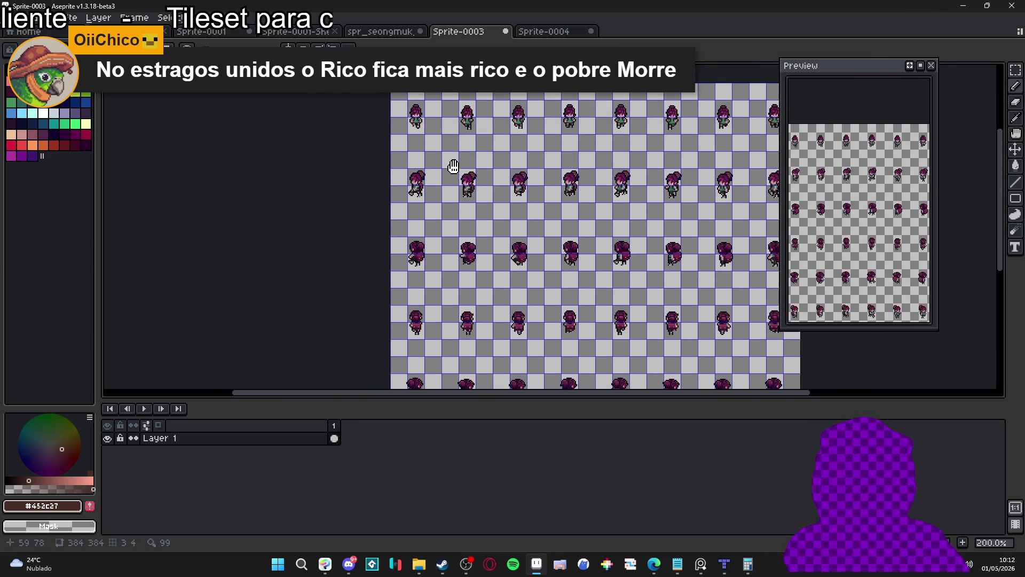
scroll(436, 265, down, 3)
scroll(435, 259, down, 3)
scroll(433, 252, up, 2)
scroll(434, 252, up, 4)
scroll(406, 223, right, 2)
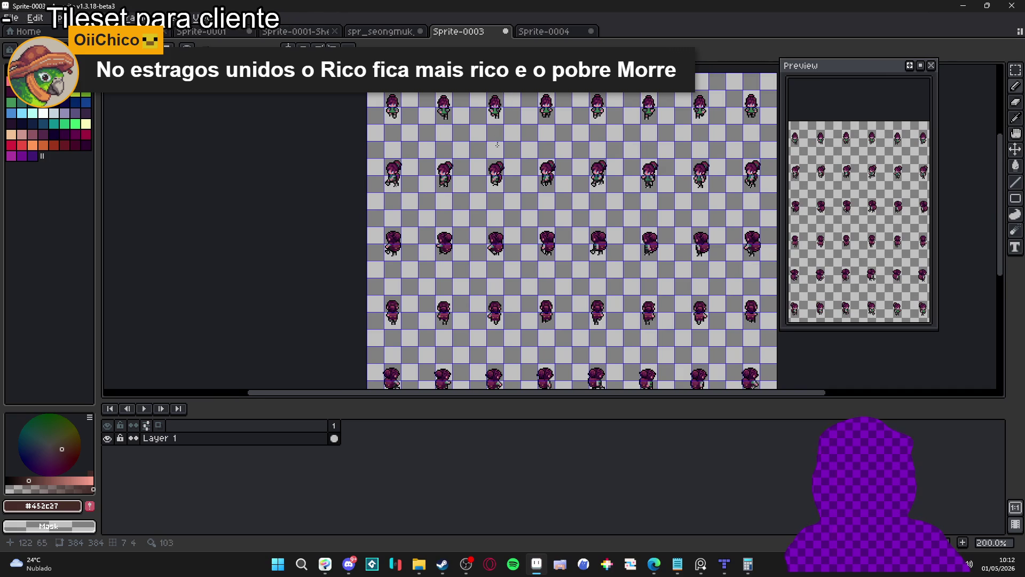
scroll(498, 244, down, 4)
scroll(499, 244, right, 1)
drag(480, 201, 479, 308)
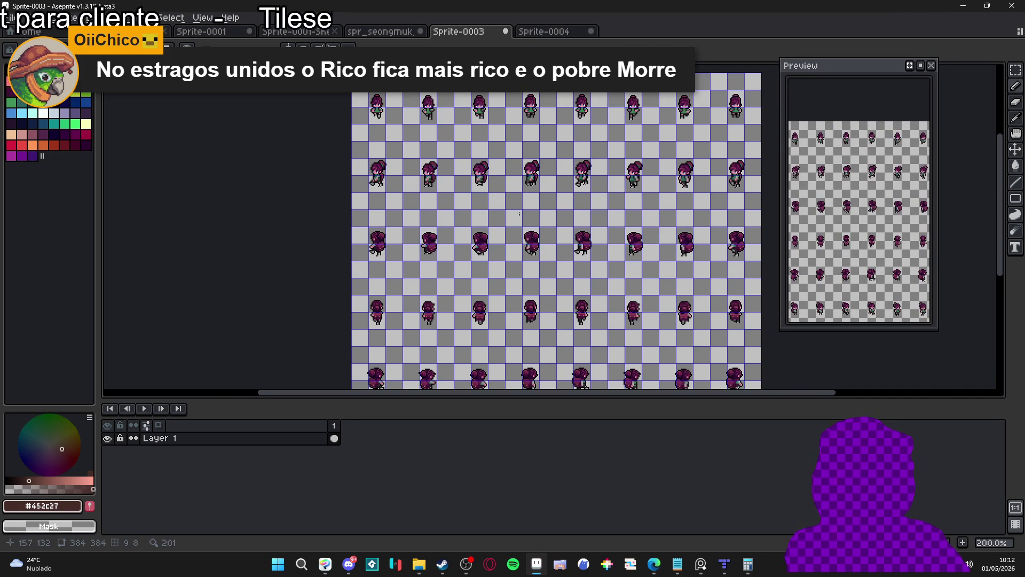
mouse_move(519, 213)
mouse_down()
mouse_move(467, 149)
mouse_move(464, 137)
mouse_move(490, 126)
mouse_move(488, 88)
mouse_up()
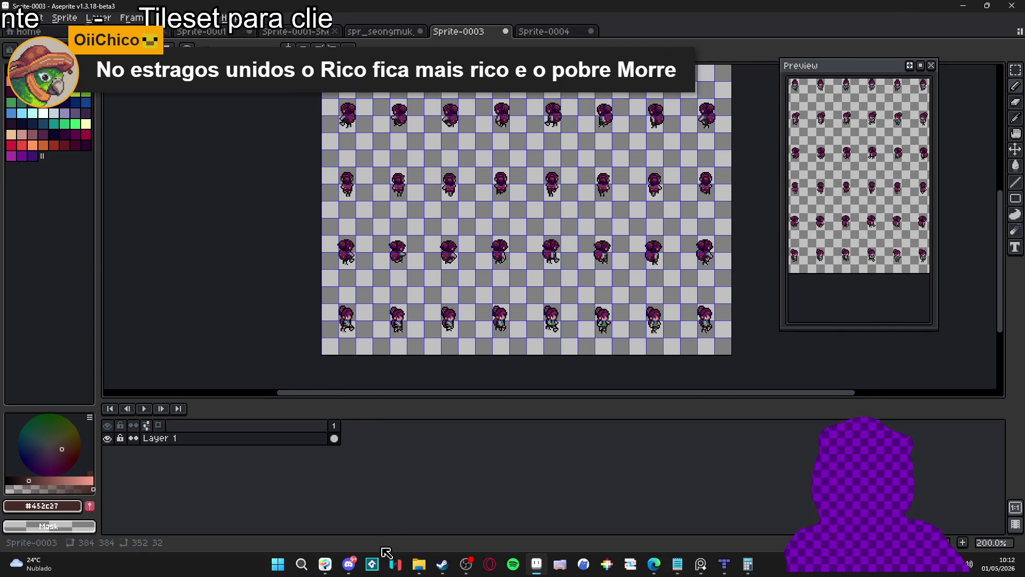
scroll(503, 330, up, 1)
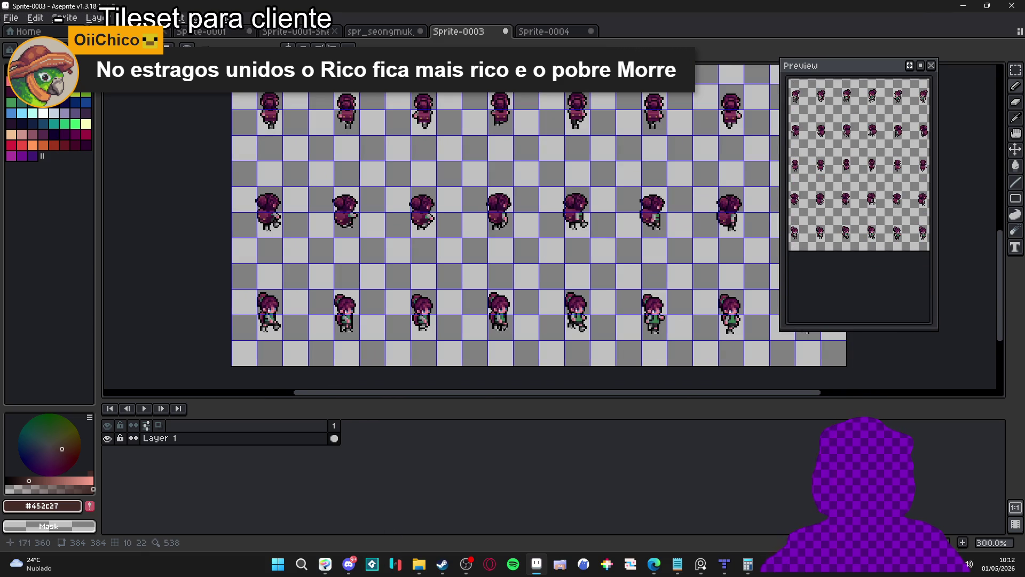
scroll(505, 327, up, 1)
scroll(505, 328, down, 2)
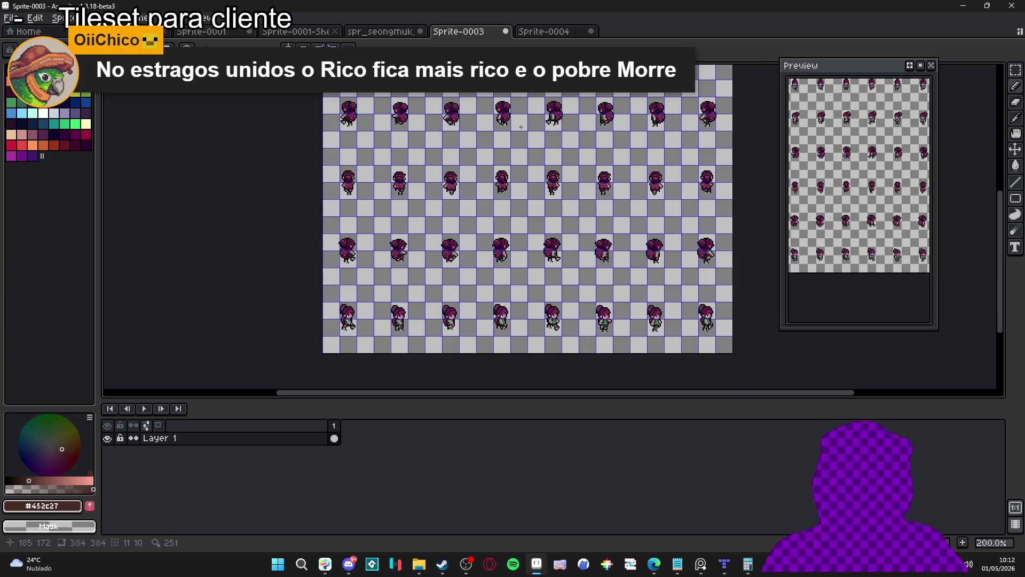
scroll(520, 126, up, 1)
scroll(548, 142, down, 1)
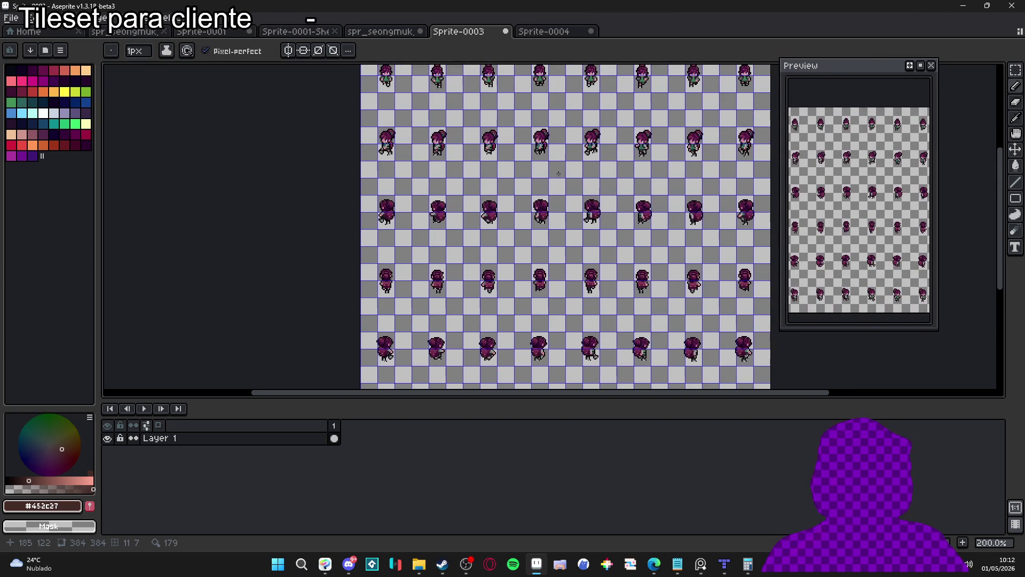
scroll(555, 159, down, 3)
drag(545, 232, 541, 268)
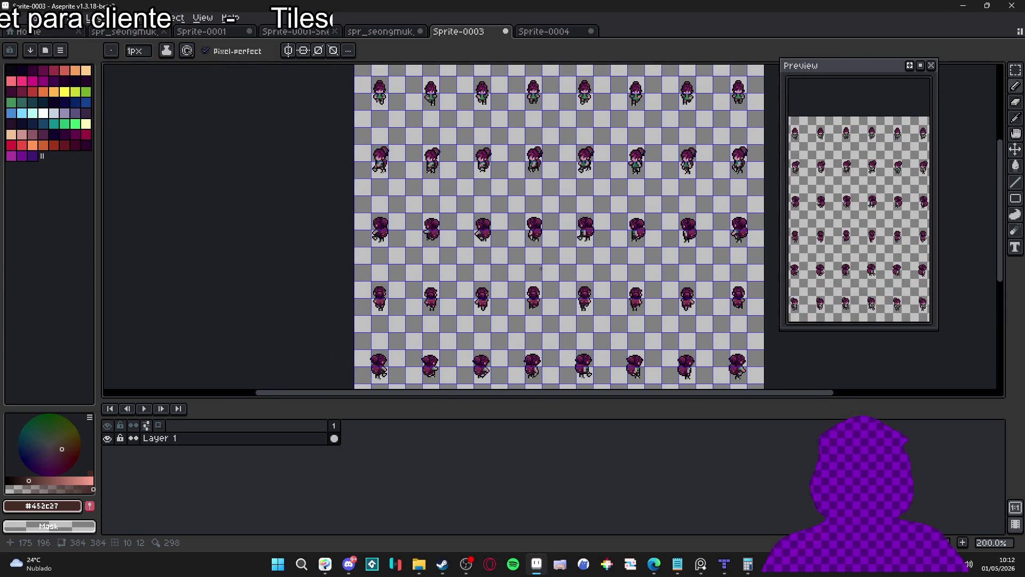
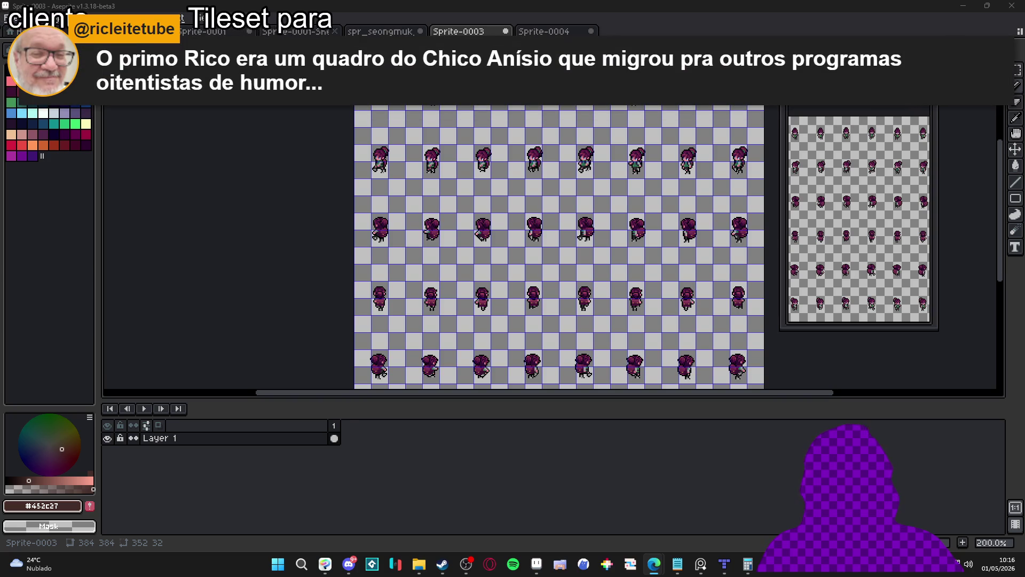
Create a new sprite with the default settings from the File menu.
click(11, 17)
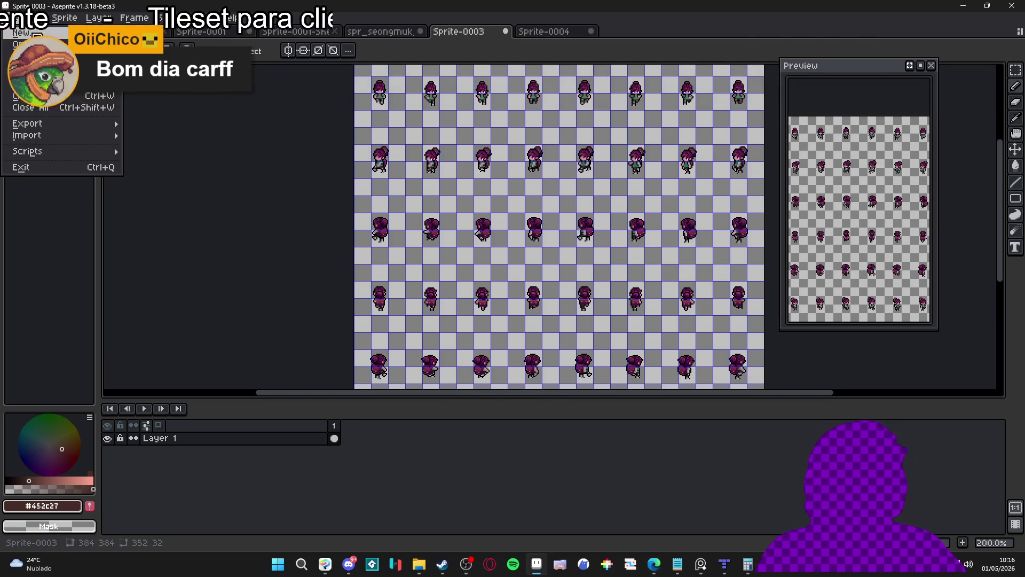
click(37, 38)
click(470, 395)
Paste the forest-clearing tile, recentre and zoom out, and hide the pixel grid.
key(ctrl+v)
drag(517, 265, 492, 304)
scroll(499, 314, down, 1)
key(ctrl+apostrophe)
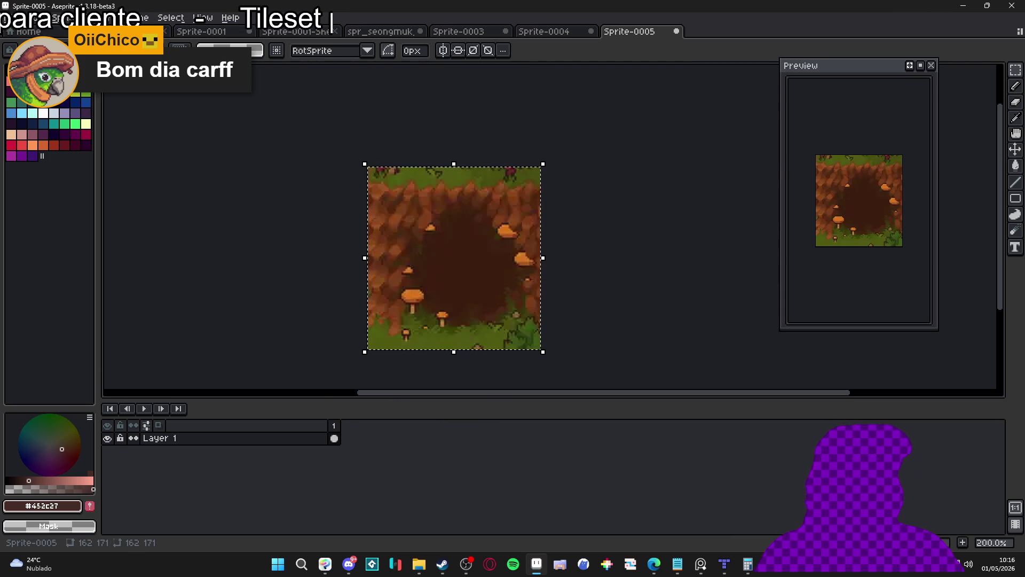
key(alt+Tab)
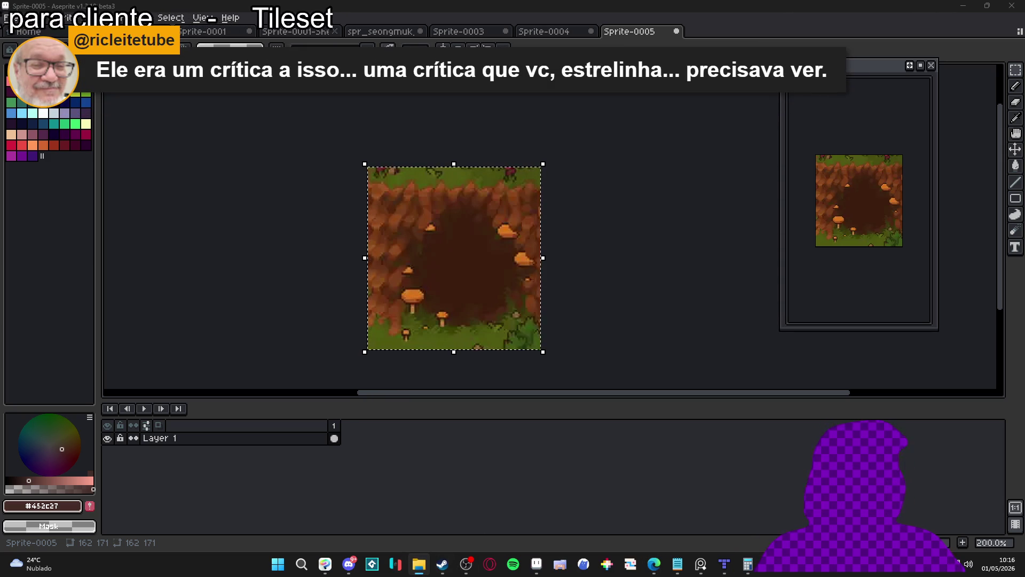
In File Explorer, browse commissions and pixel_Art to find the client's folder.
click(418, 572)
click(399, 31)
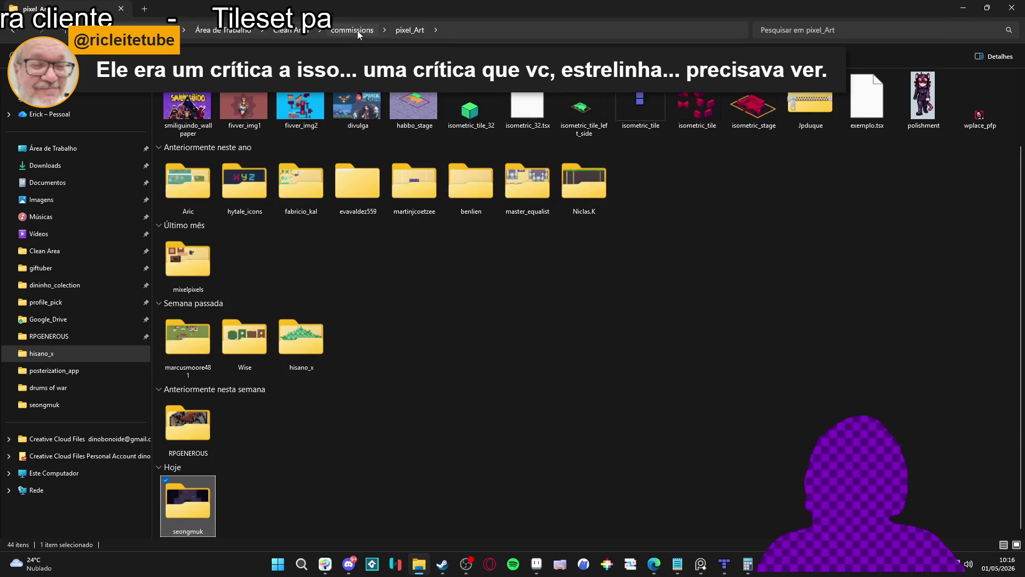
click(357, 31)
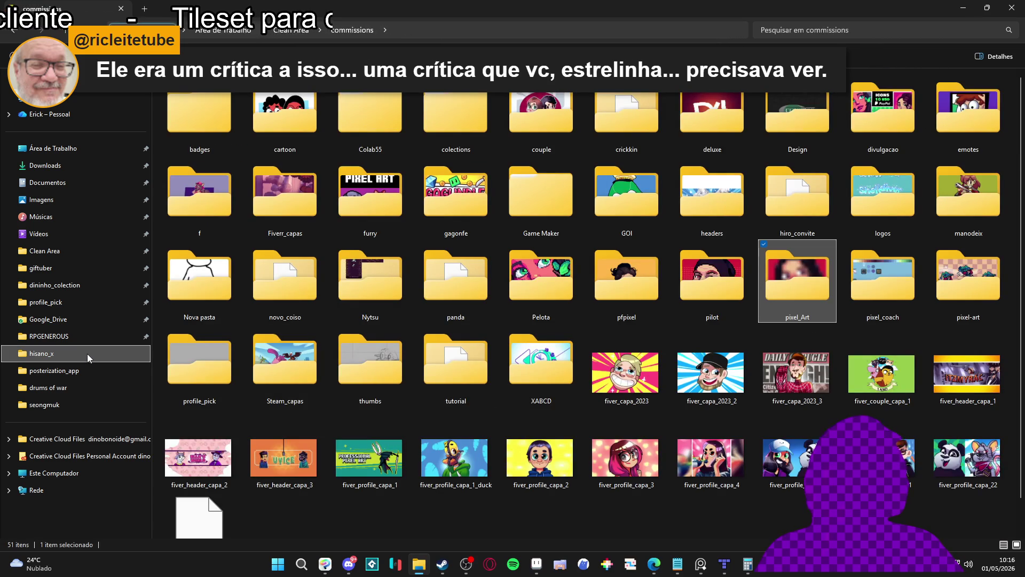
click(88, 353)
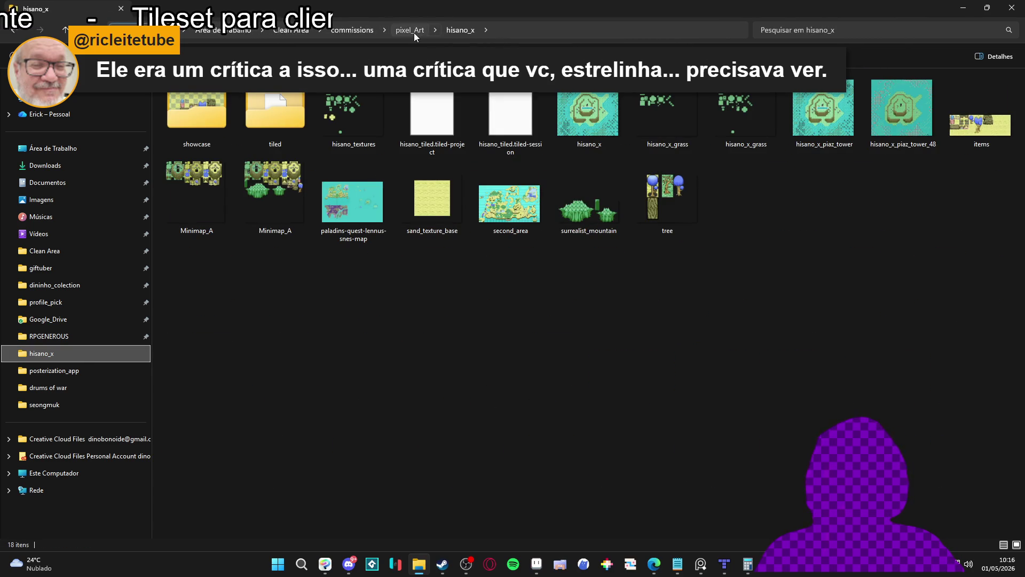
click(408, 30)
click(306, 215)
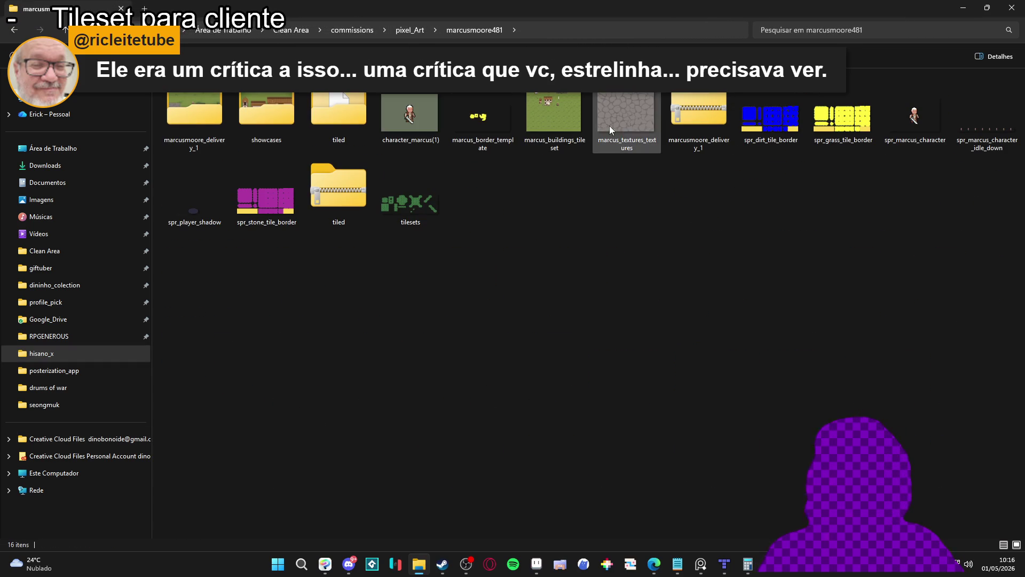
double_click(194, 136)
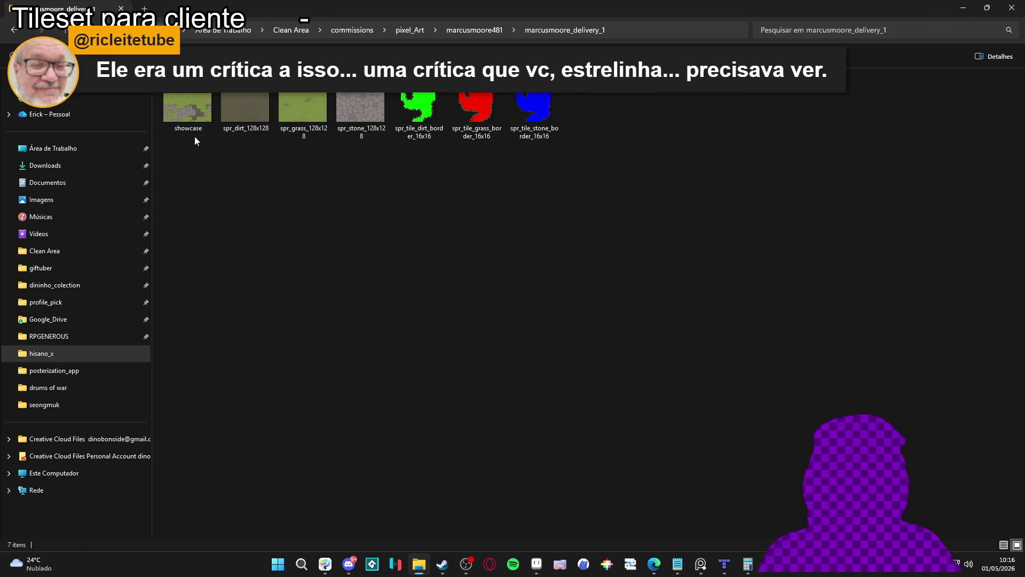
click(194, 109)
double_click(194, 109)
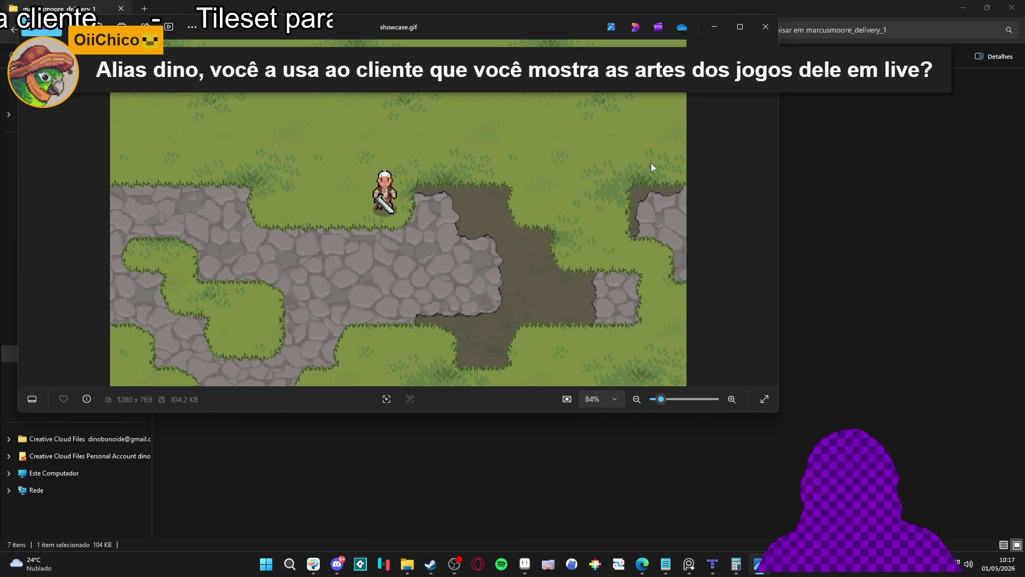
click(407, 562)
click(346, 236)
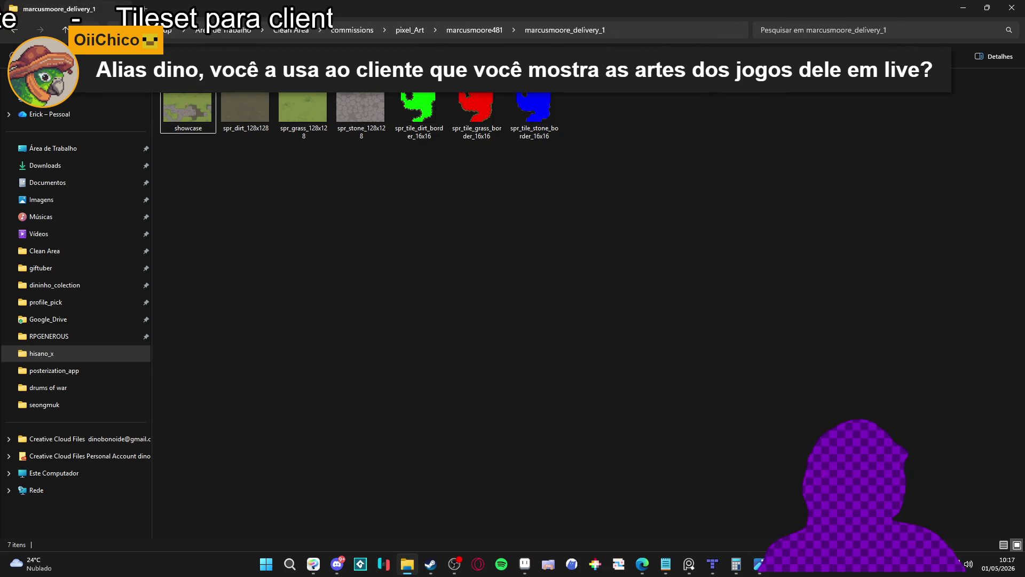
click(14, 32)
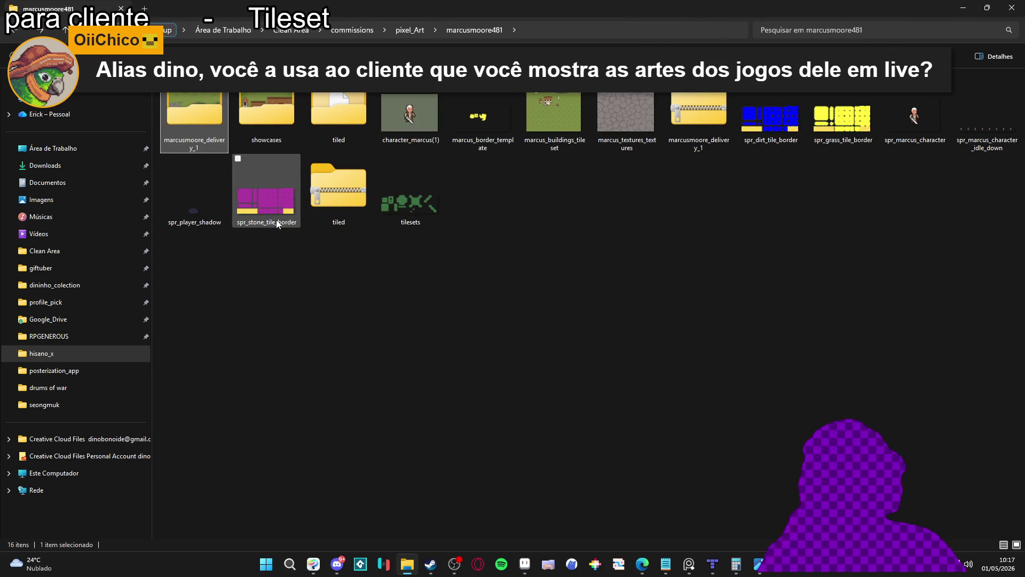
Preview spr_grass_tile_border, then drag it onto Aseprite to open it there.
double_click(817, 118)
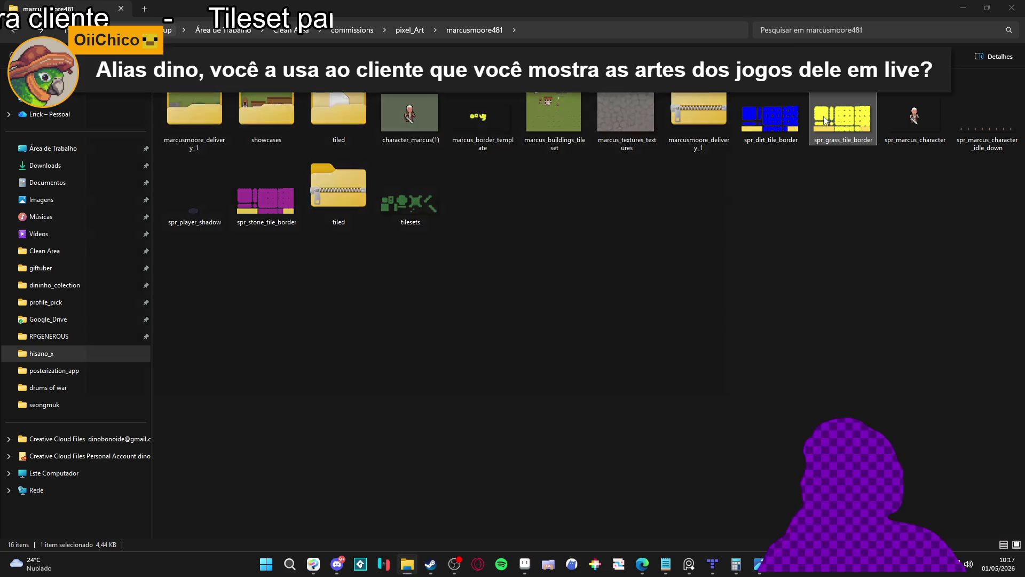
click(846, 23)
mouse_move(836, 105)
mouse_down()
mouse_move(641, 374)
mouse_move(525, 563)
mouse_move(696, 50)
mouse_move(708, 73)
mouse_up()
scroll(547, 255, up, 1)
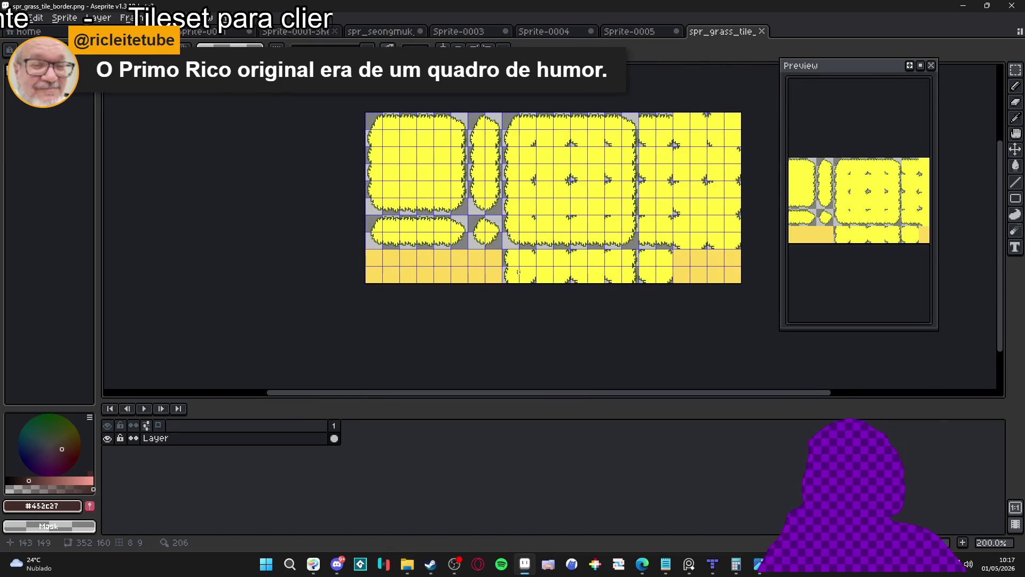
scroll(380, 251, up, 1)
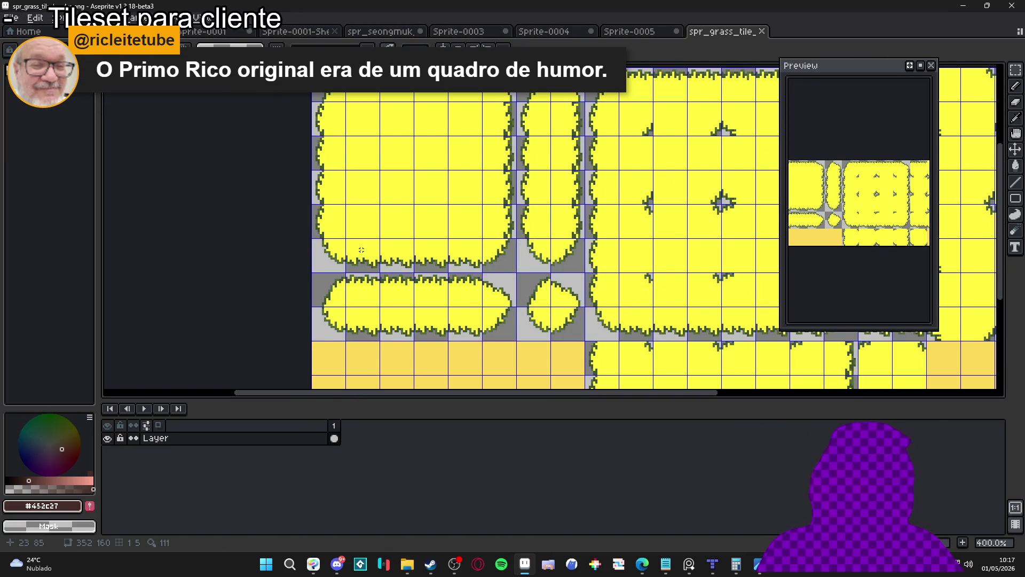
scroll(362, 250, down, 1)
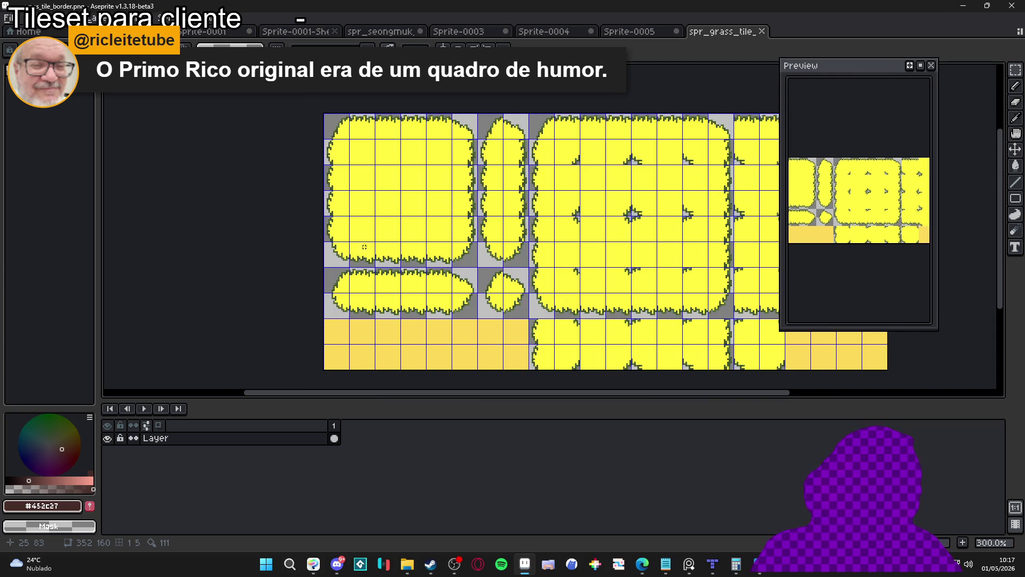
scroll(337, 252, up, 2)
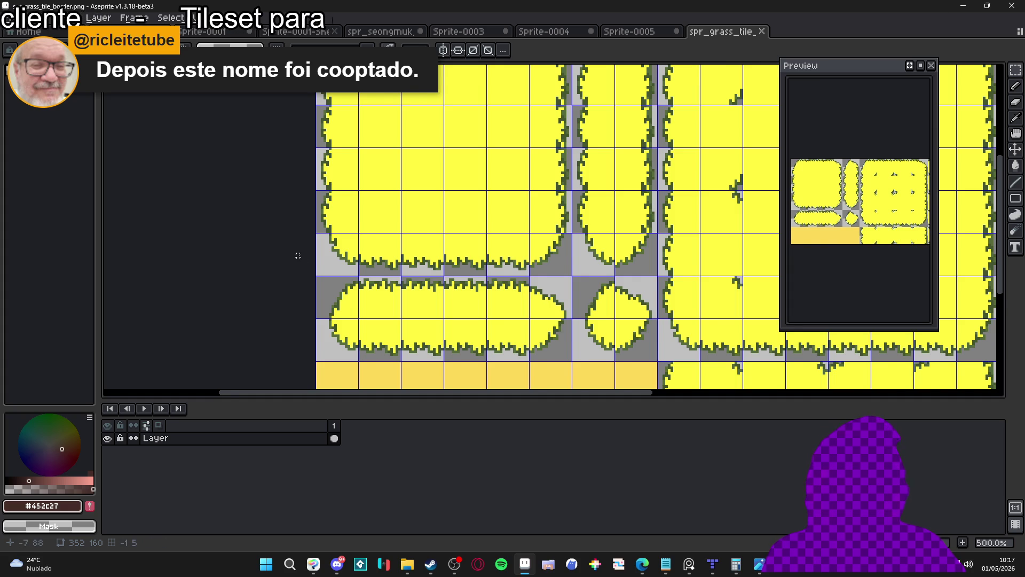
scroll(298, 255, down, 1)
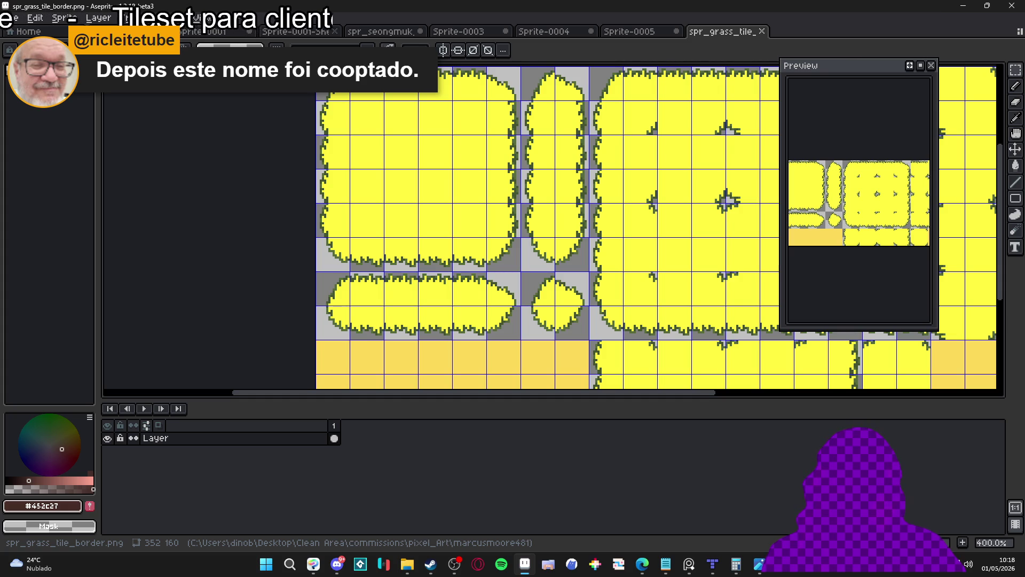
click(963, 6)
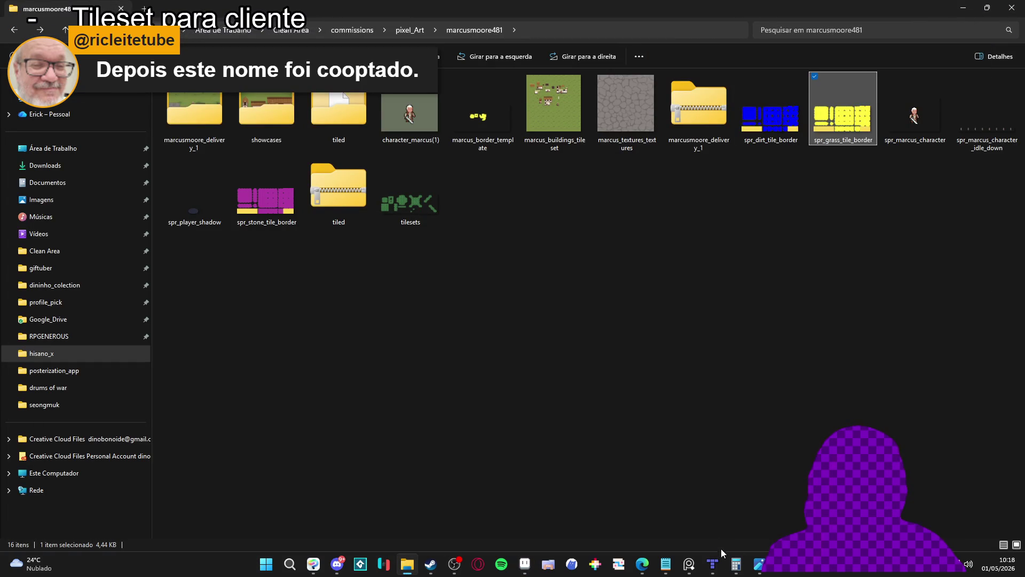
double_click(270, 129)
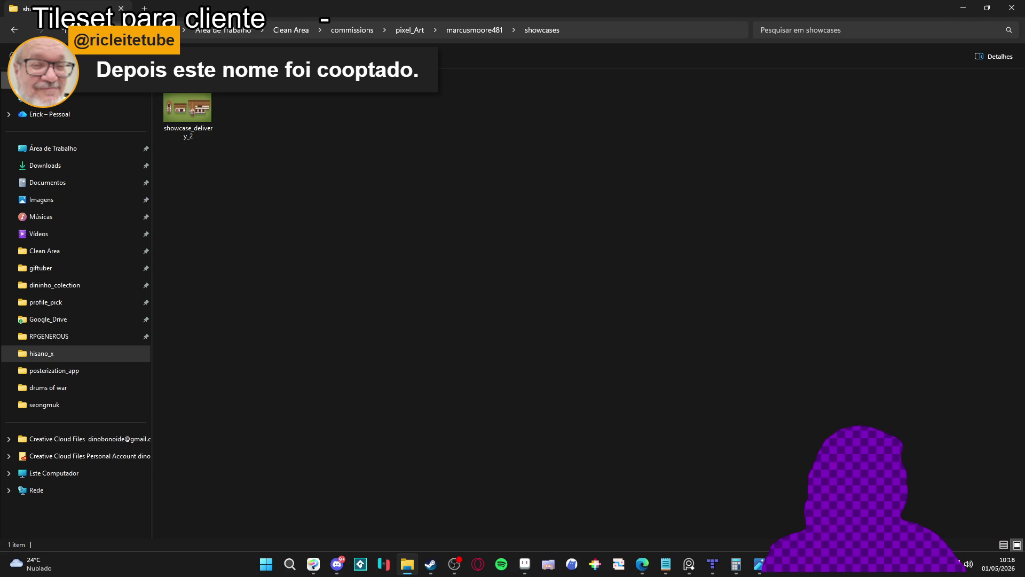
click(22, 33)
double_click(180, 104)
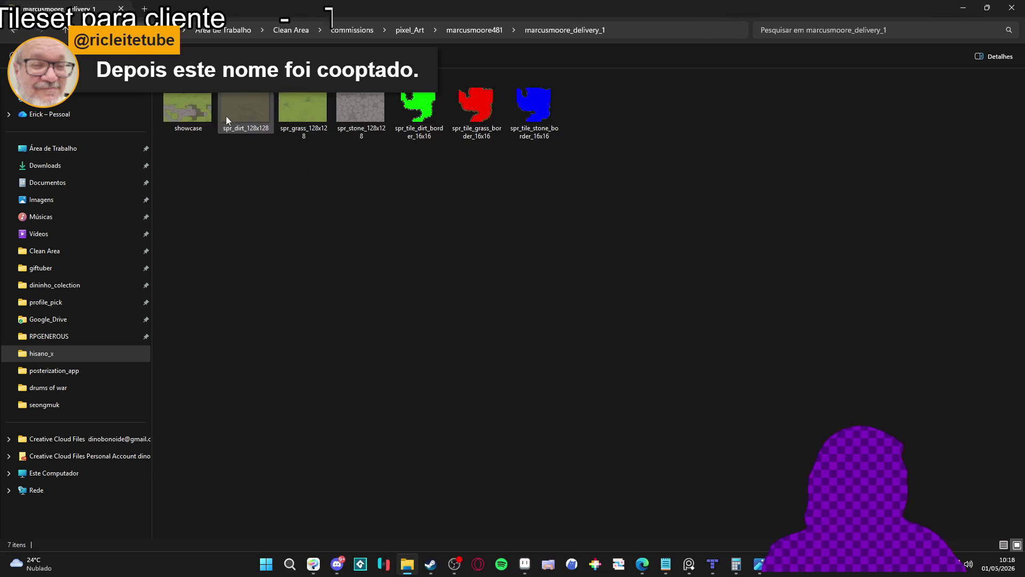
View showcase.gif in the photo viewer, then close it.
click(200, 107)
double_click(201, 106)
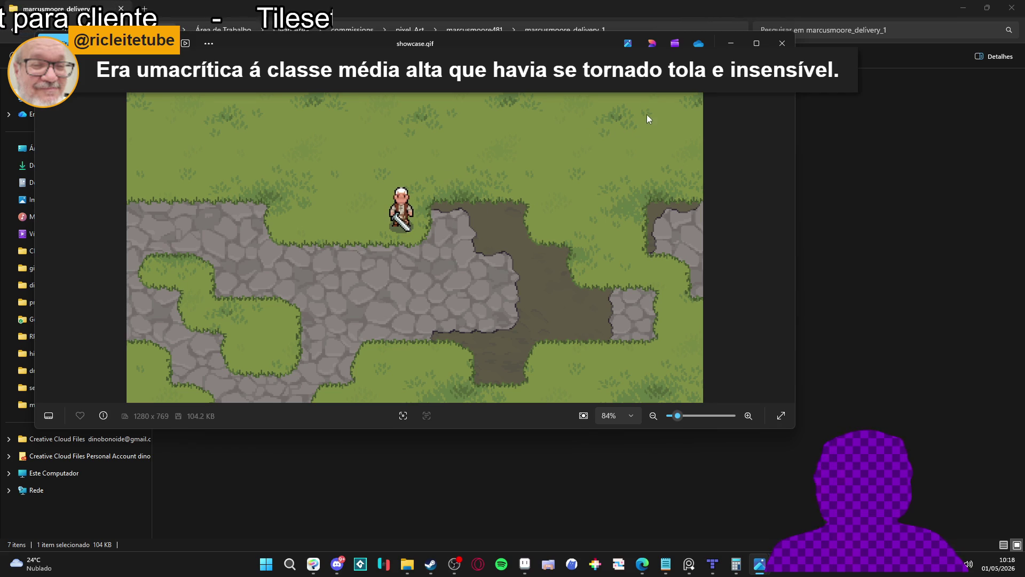
click(782, 43)
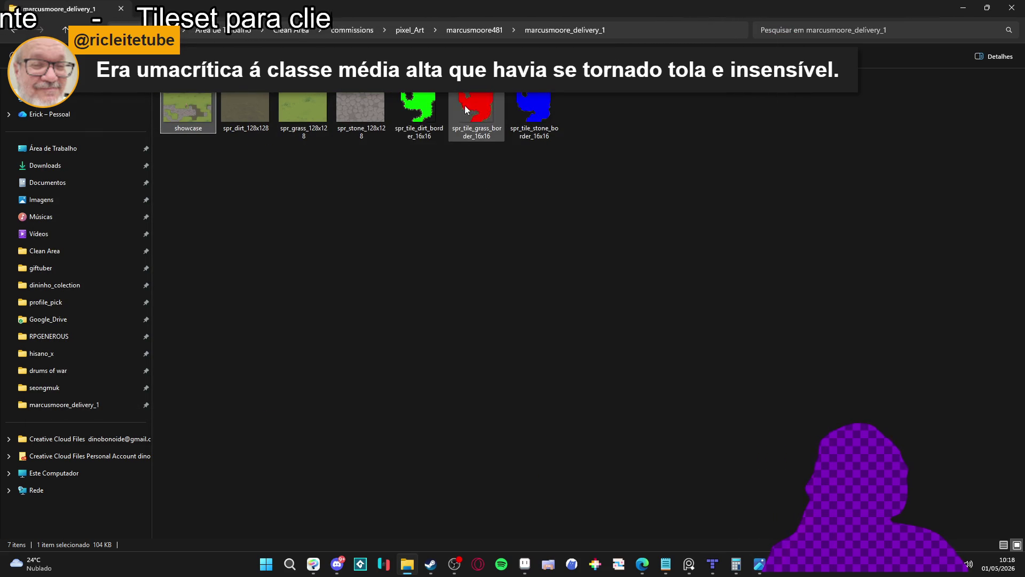
Preview spr_tile_dirt_border_16x16 and spr_grass_128x128, then view the showcase again.
click(400, 108)
double_click(400, 108)
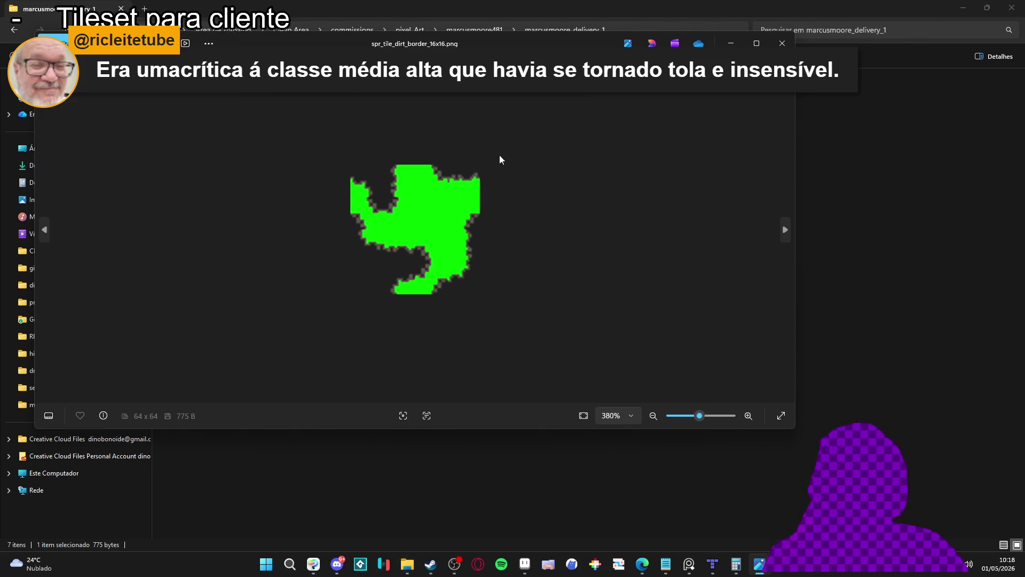
click(782, 43)
double_click(309, 107)
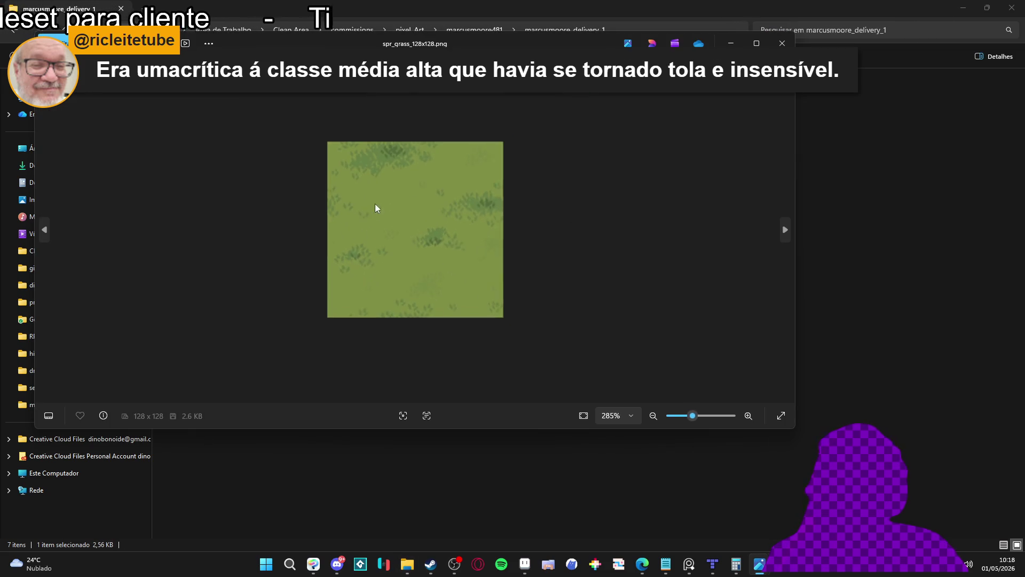
click(782, 43)
double_click(187, 131)
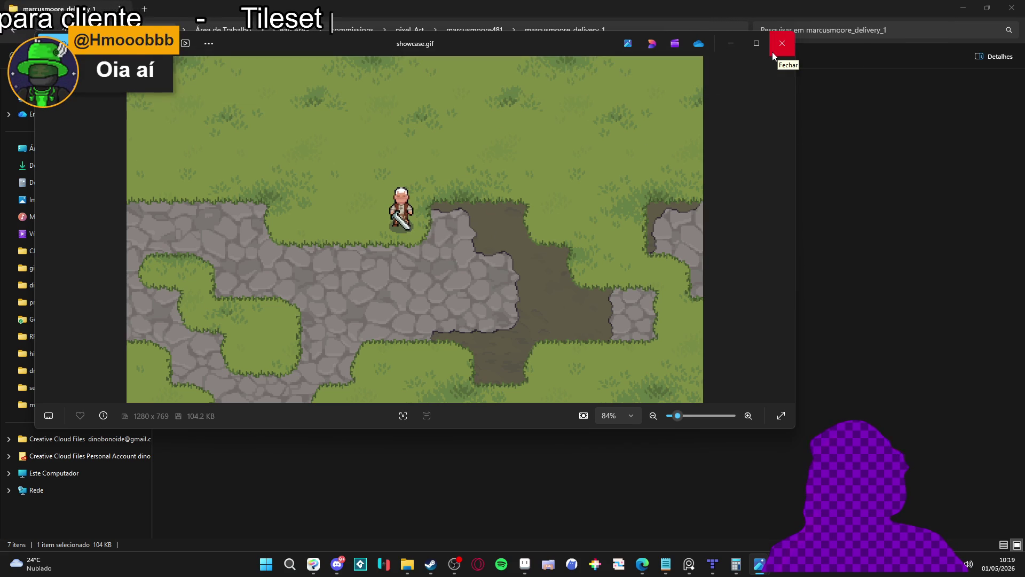
mouse_move(761, 53)
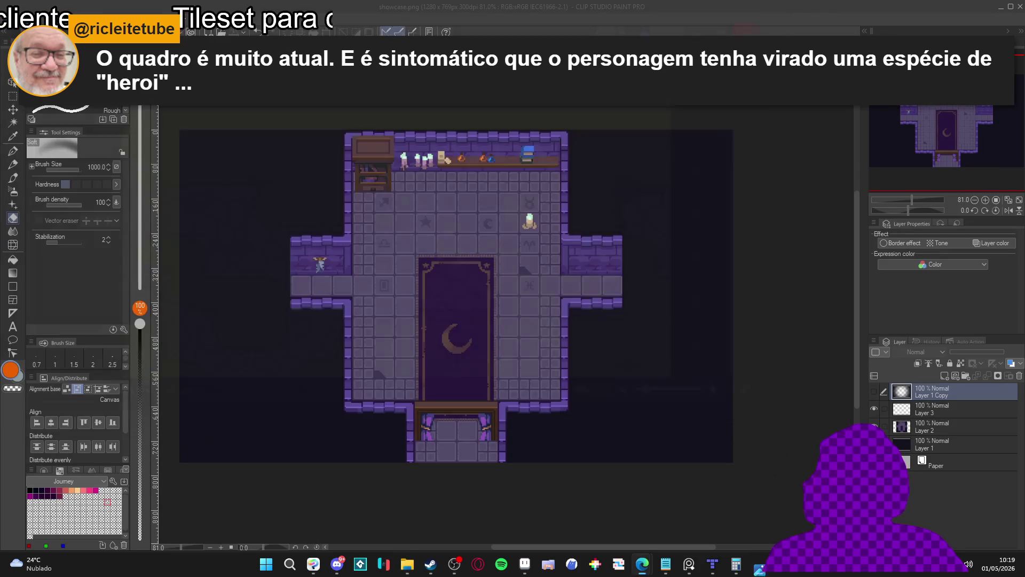
Close the showcase viewer and return to Aseprite's spr_grass_tile_border.png at 400%.
click(766, 27)
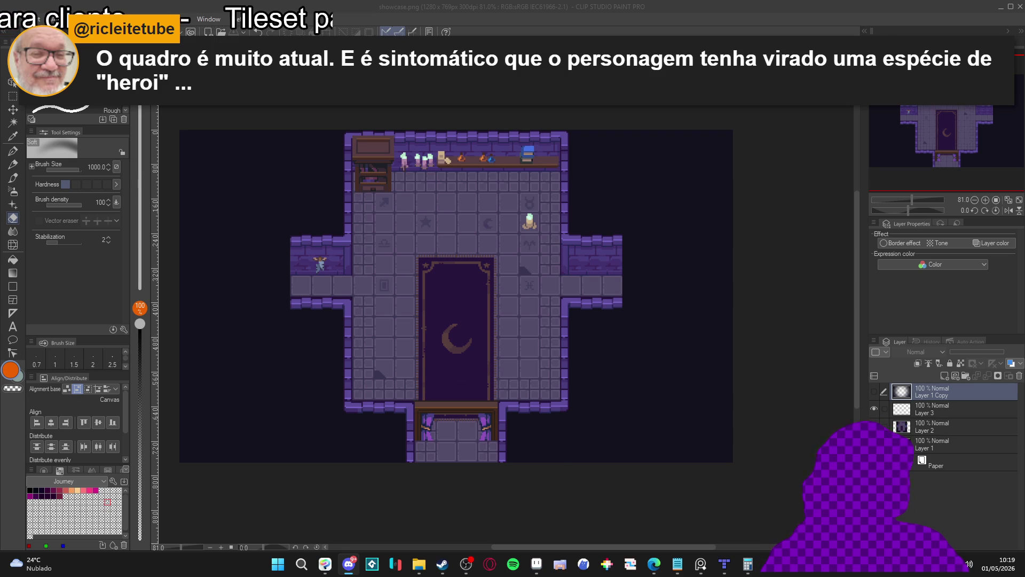
click(537, 563)
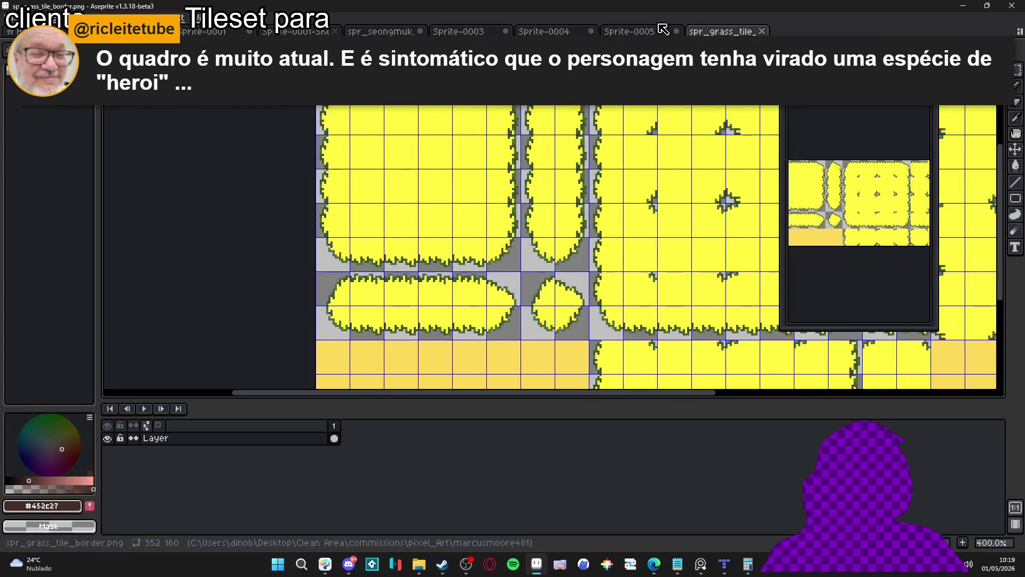
Switch through the Sprite-0005 and Sprite-0004 tabs to Sprite-0003 and zoom around it.
click(668, 28)
click(545, 31)
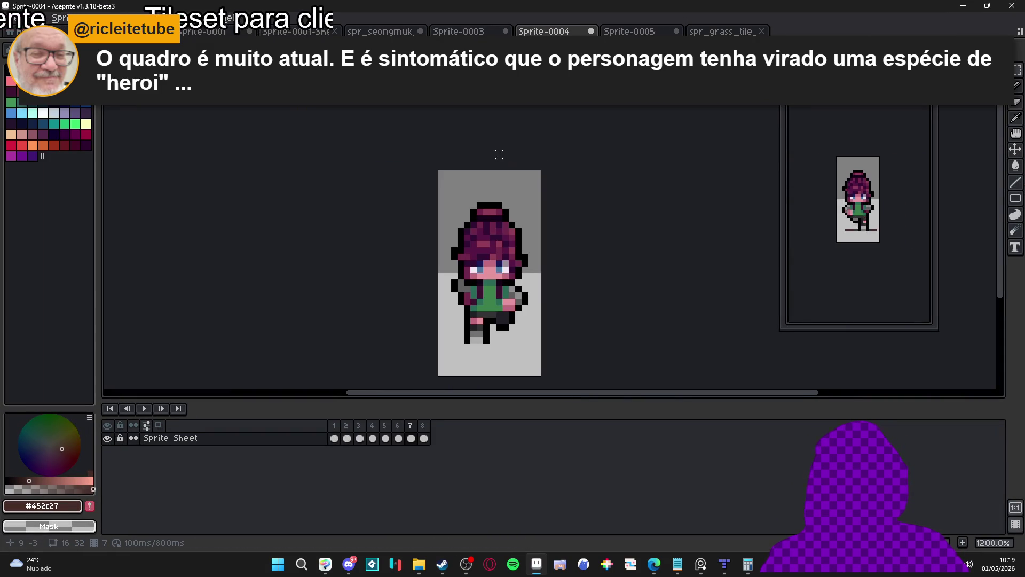
key(ctrl+shift+Tab)
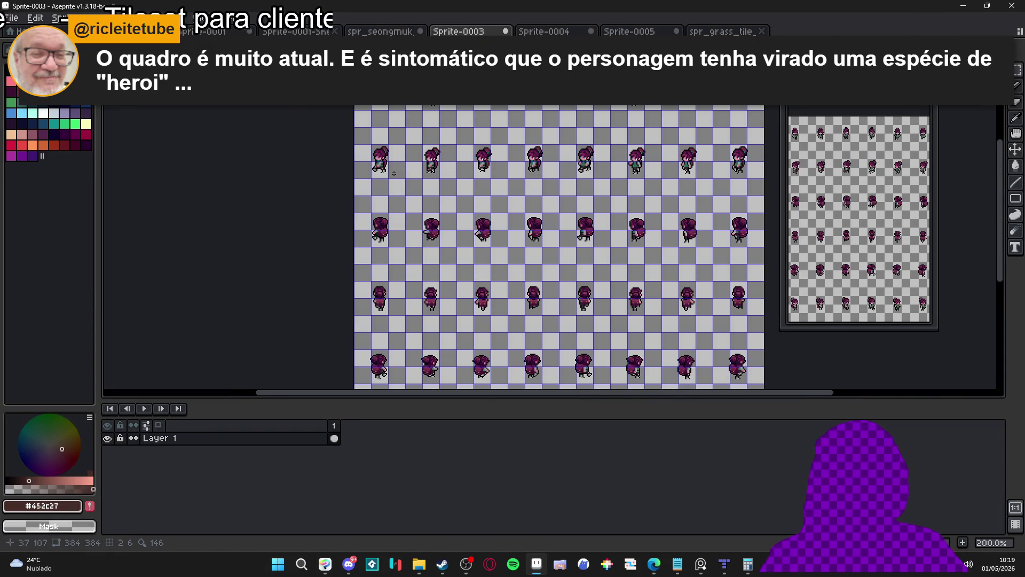
scroll(394, 173, up, 3)
scroll(369, 144, down, 1)
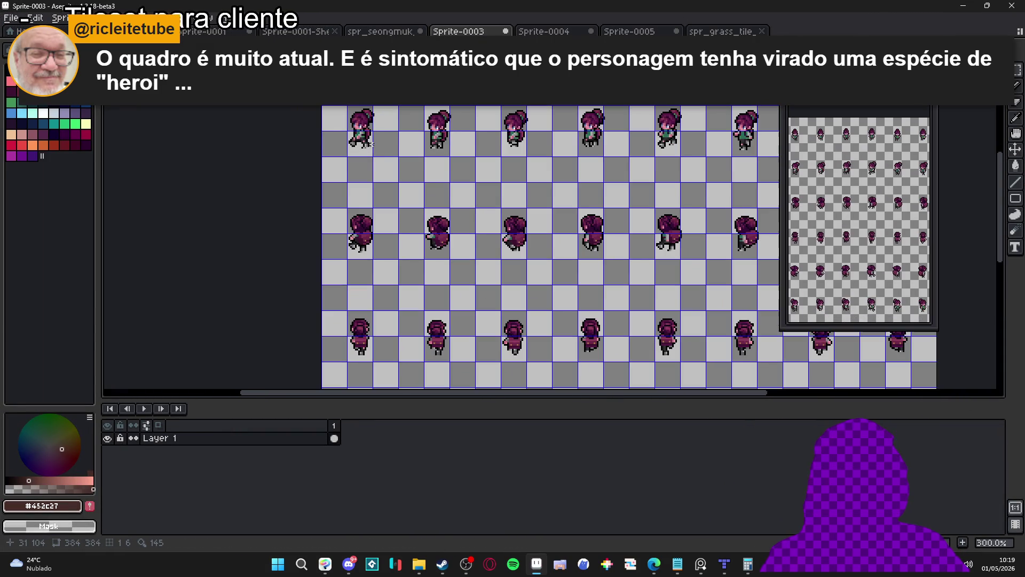
scroll(383, 339, up, 1)
scroll(395, 299, down, 2)
scroll(404, 258, up, 1)
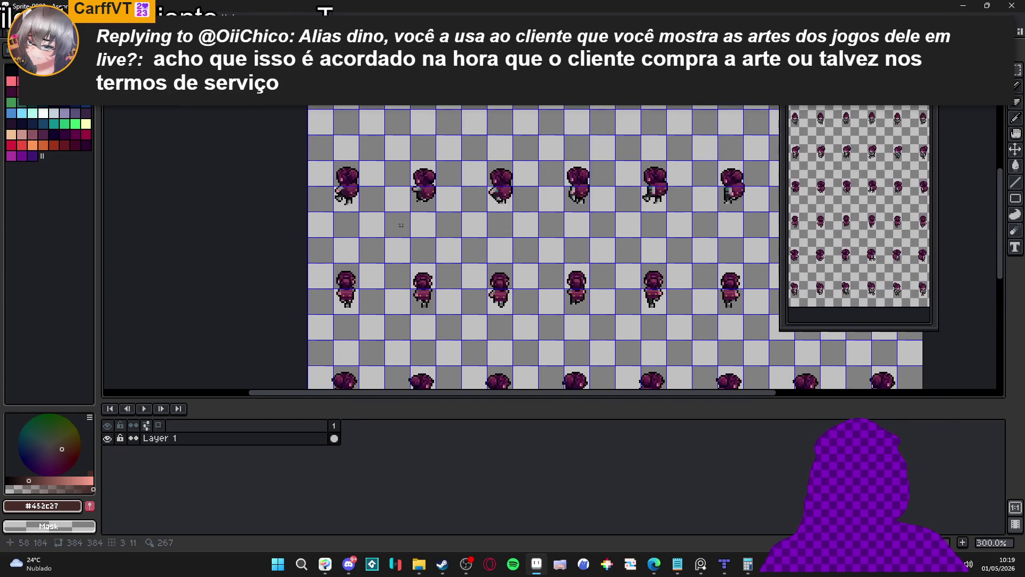
scroll(404, 257, up, 2)
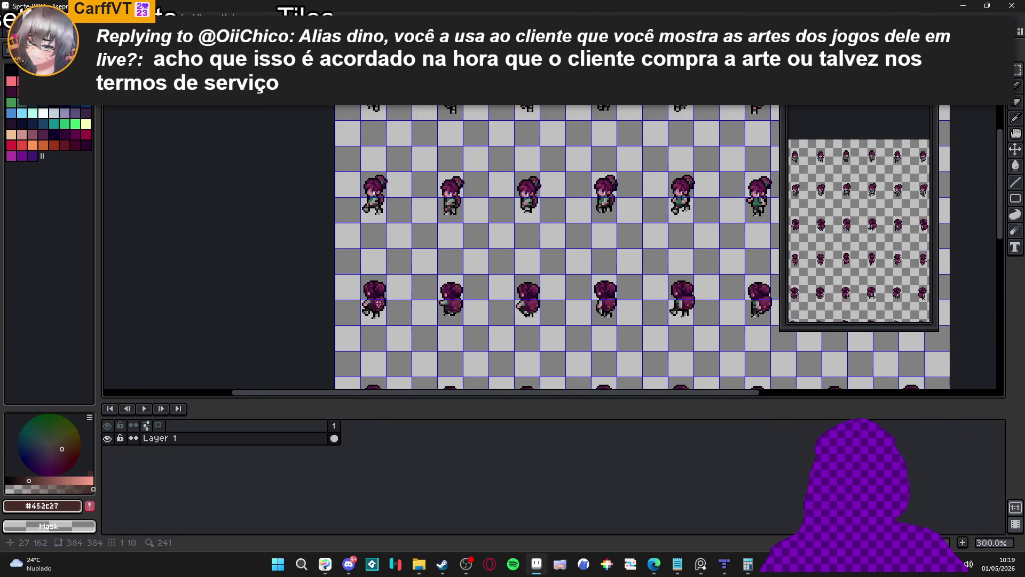
scroll(379, 303, down, 2)
Pan across the three rows of purple-haired character frames on the sheet.
scroll(582, 263, right, 3)
scroll(548, 289, down, 1)
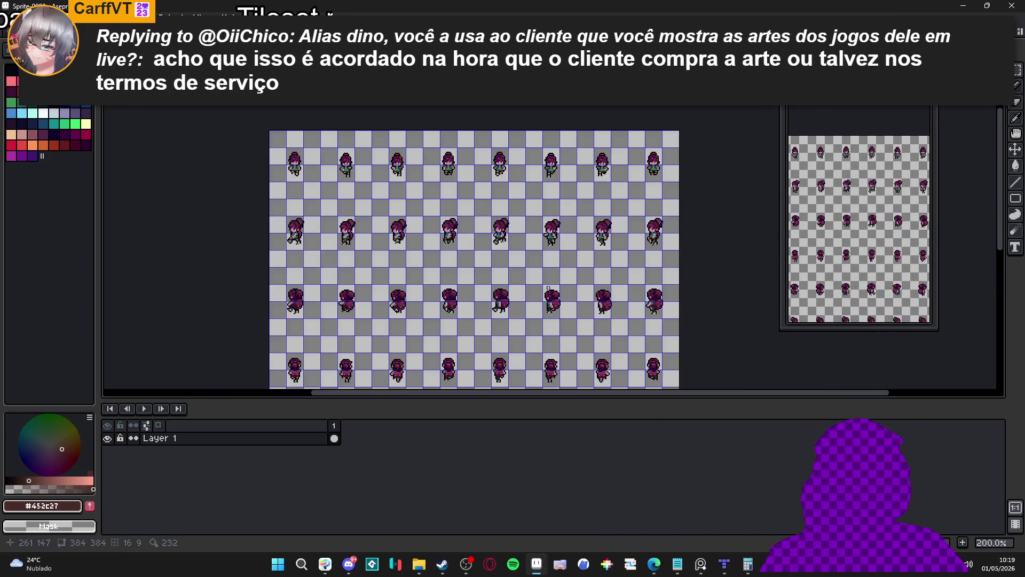
scroll(586, 252, up, 1)
scroll(587, 303, up, 1)
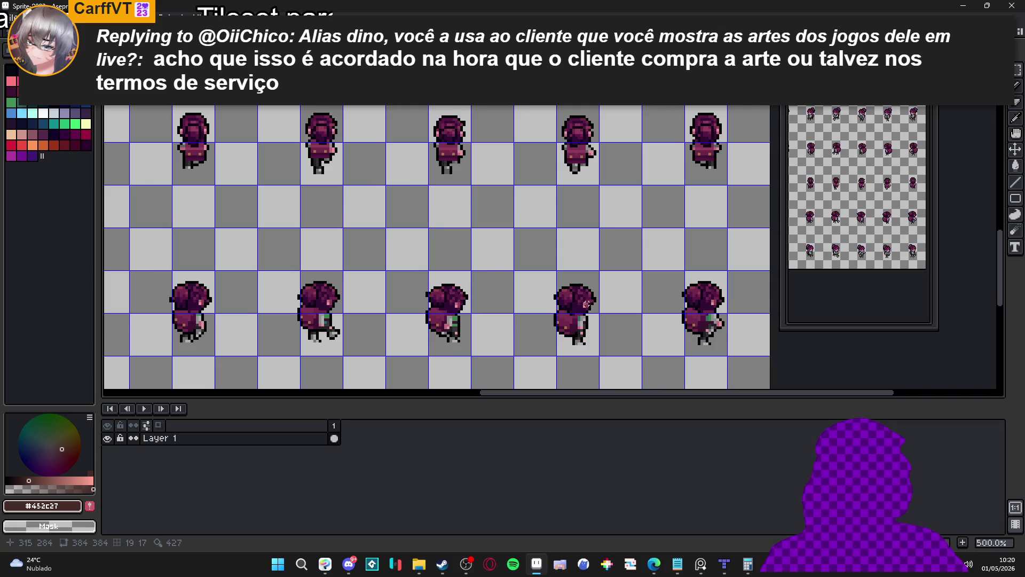
scroll(586, 303, down, 2)
mouse_move(455, 287)
mouse_down()
mouse_move(504, 178)
mouse_move(483, 242)
mouse_up()
scroll(448, 205, up, 1)
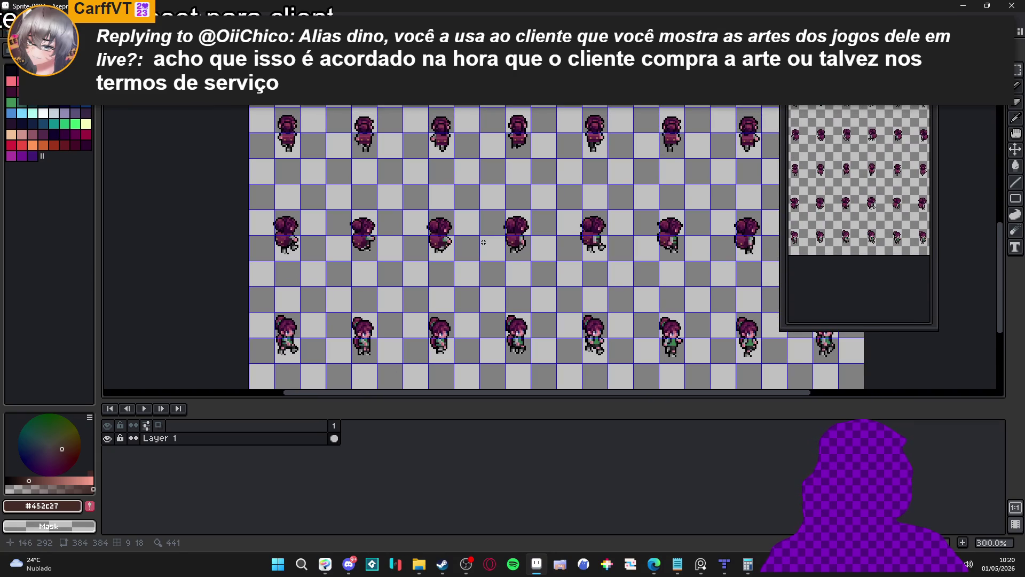
scroll(483, 242, down, 1)
drag(374, 267, 352, 250)
scroll(342, 291, up, 2)
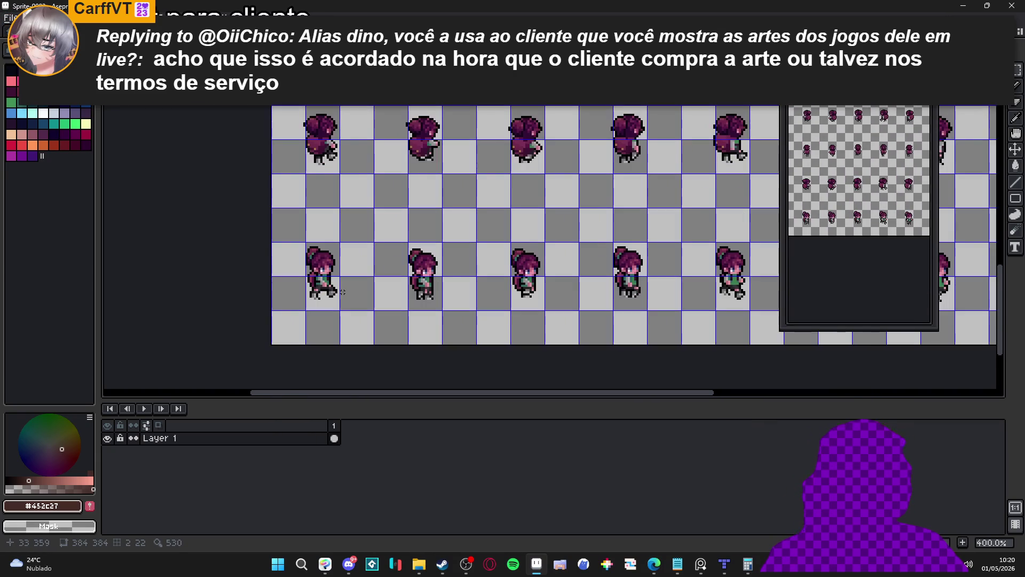
scroll(342, 292, down, 1)
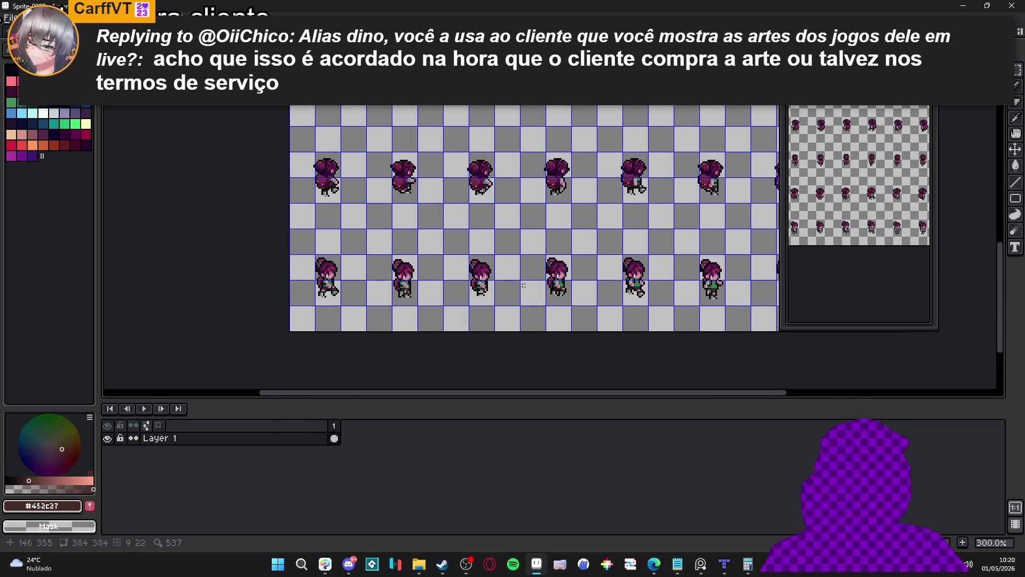
mouse_move(380, 218)
mouse_down()
mouse_move(373, 339)
mouse_move(361, 193)
mouse_up()
scroll(380, 327, down, 1)
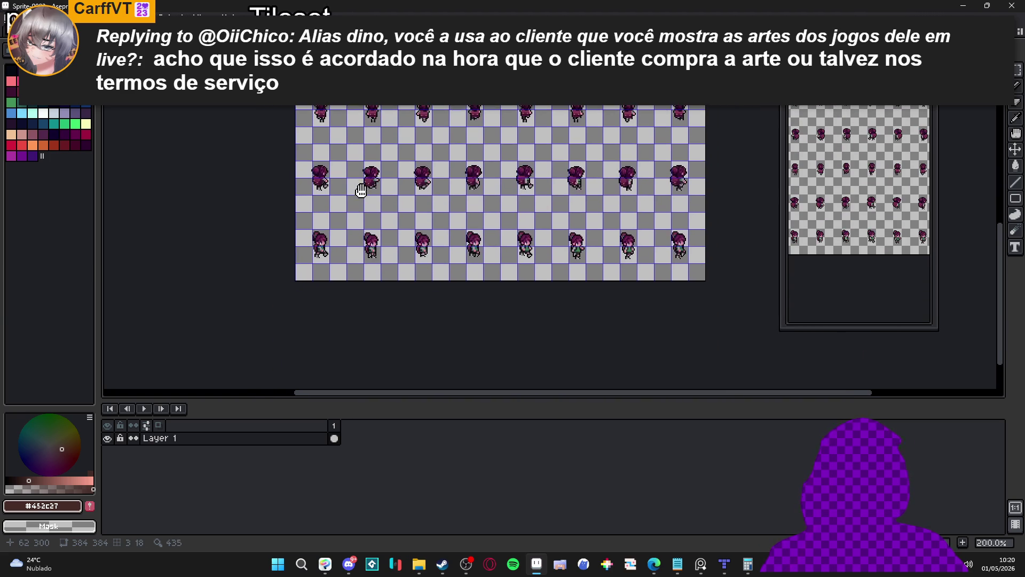
key(alt+Tab)
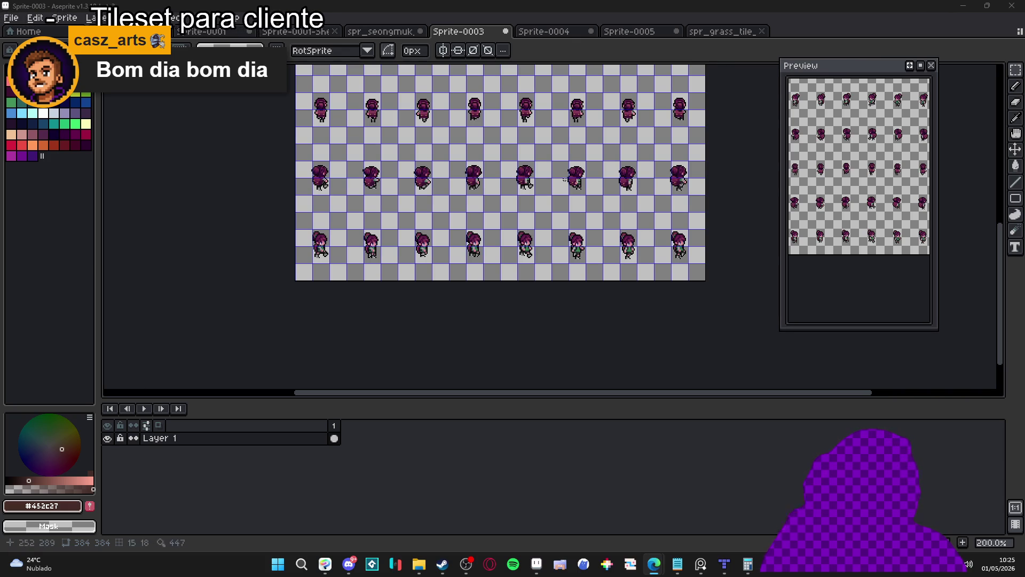
Close Sprite-0003 and Sprite-0004 without saving, then zoom into spr_seongmuk_tileset's central room.
click(505, 31)
click(533, 308)
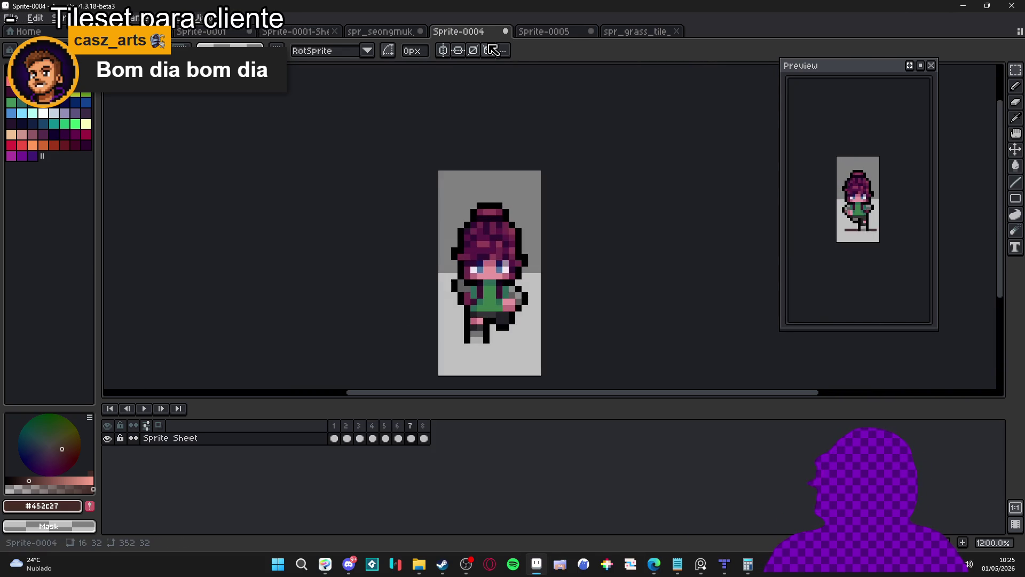
click(505, 31)
click(513, 305)
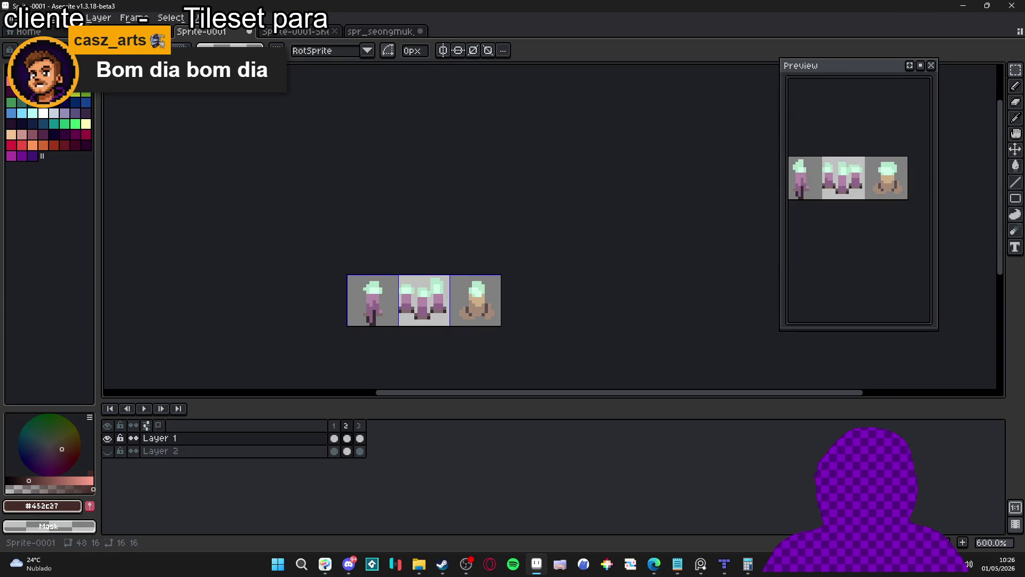
click(380, 31)
key(plus)
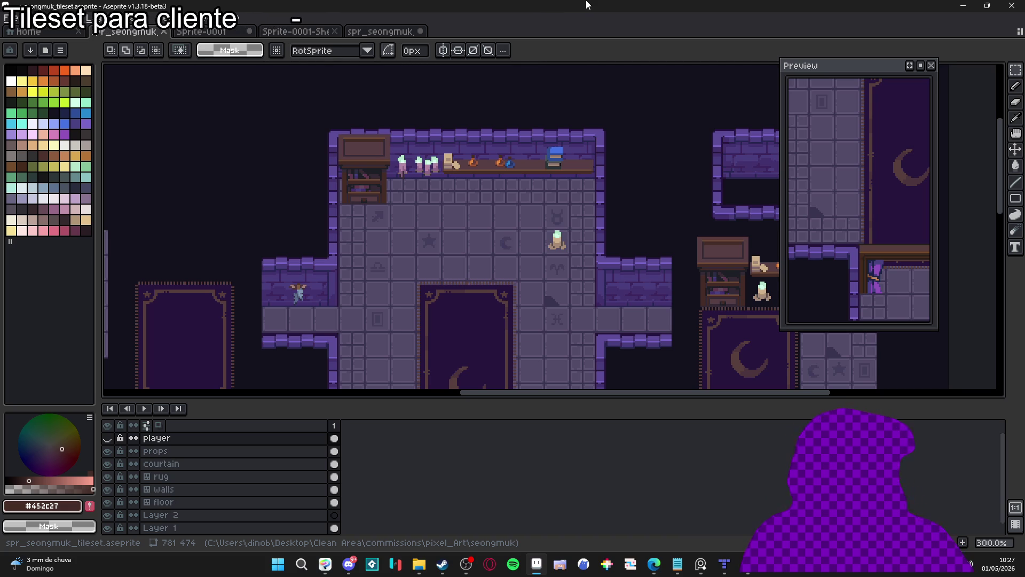
key(alt+Tab)
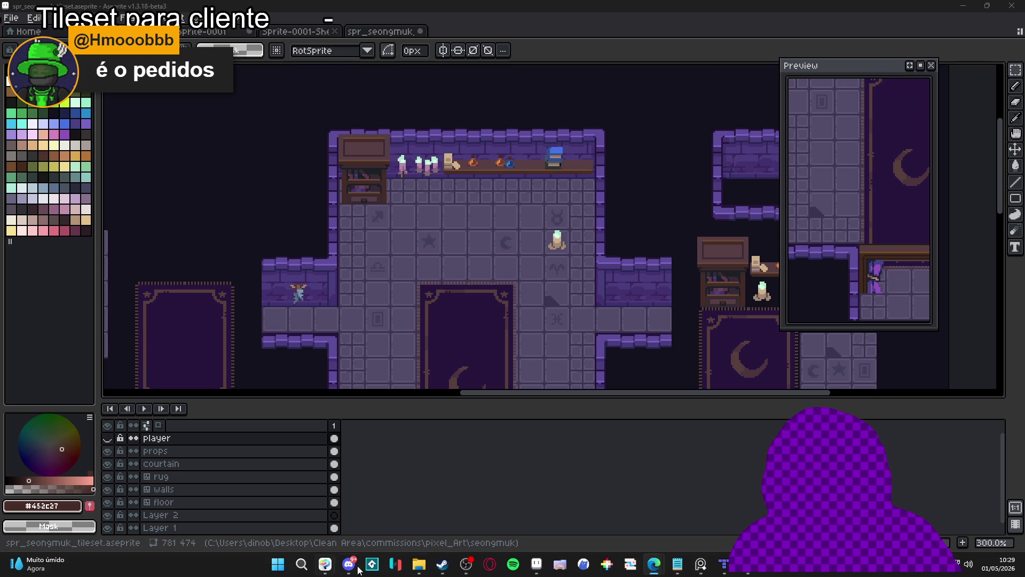
click(418, 564)
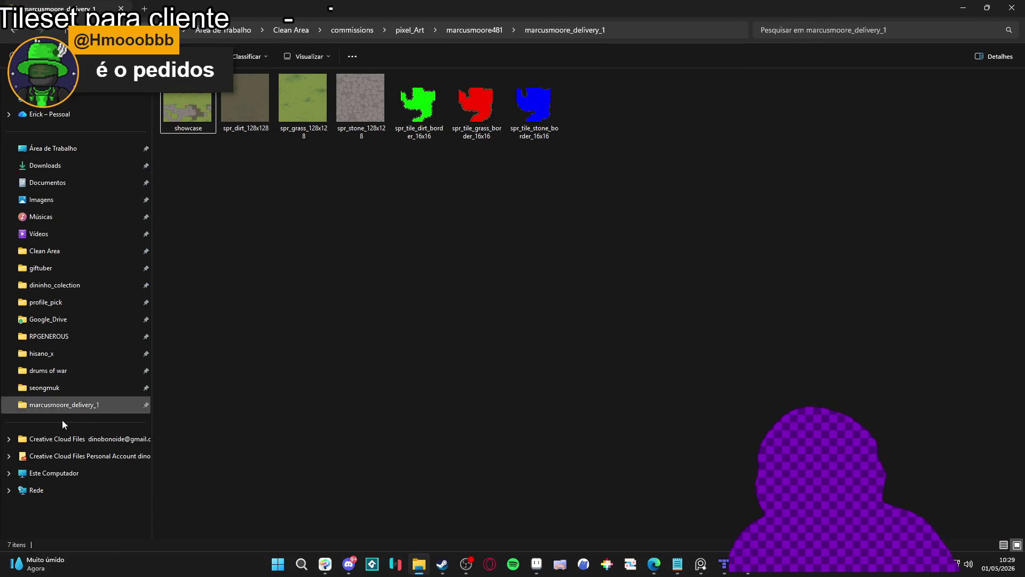
Navigate via RPGENEROUS, seongmuk and drums of war to hisano_x and open second_area.aseprite.
click(70, 337)
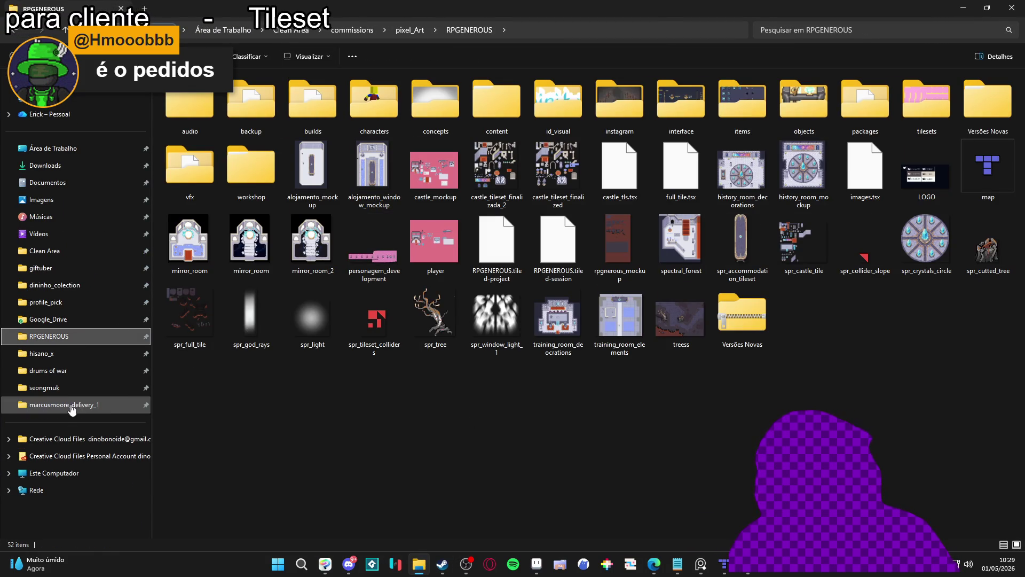
click(65, 404)
click(47, 388)
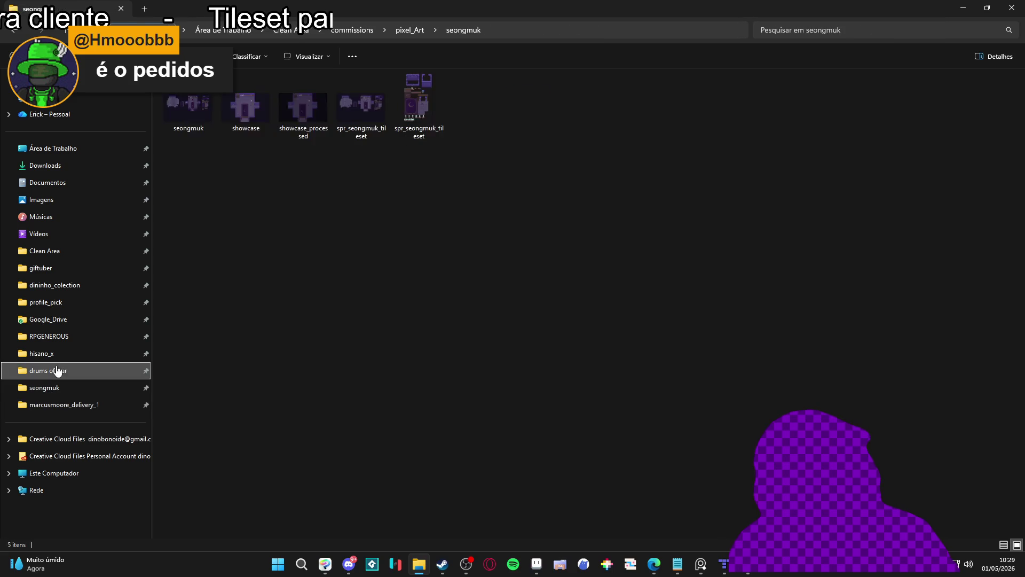
click(54, 371)
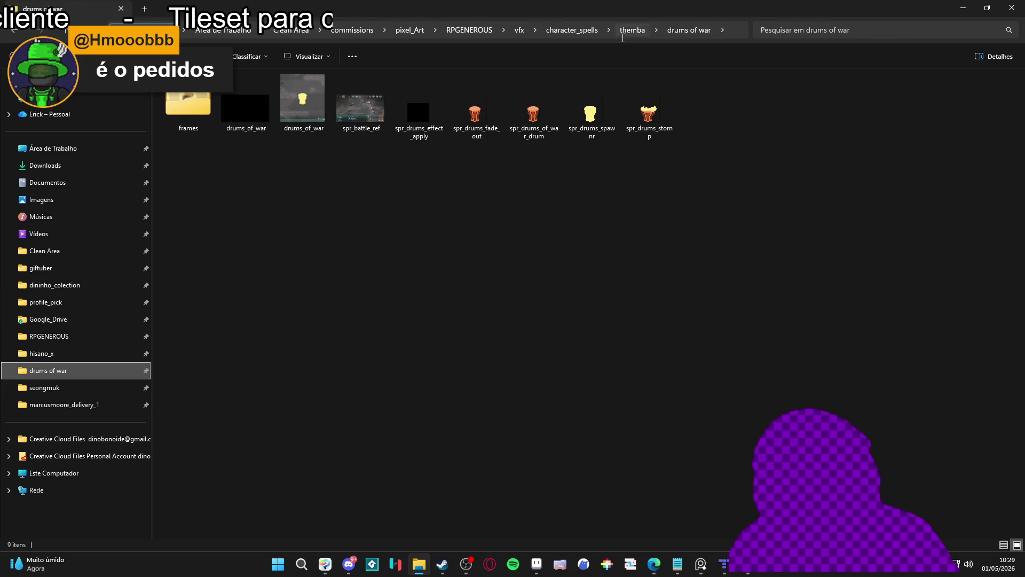
click(53, 355)
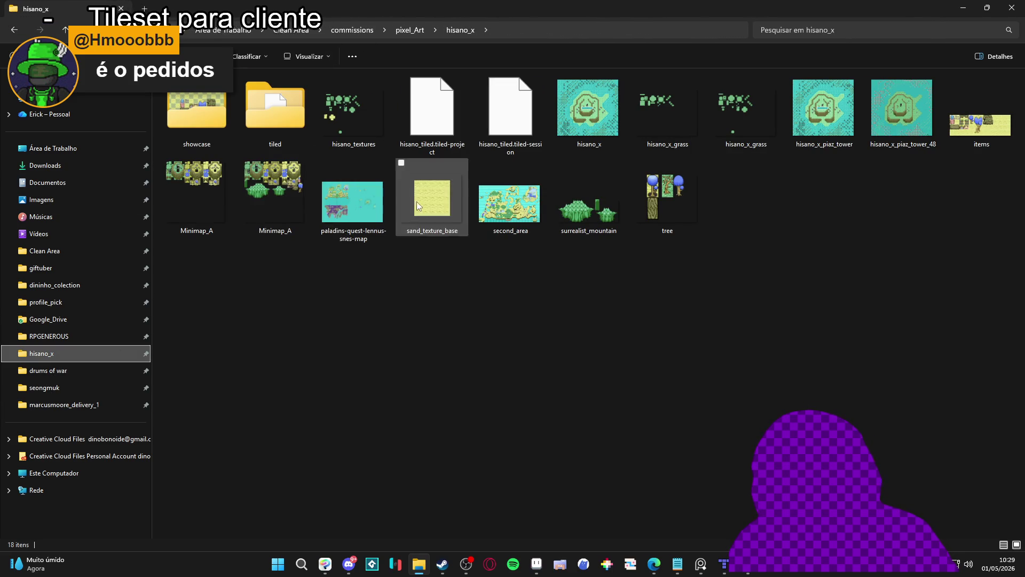
double_click(498, 212)
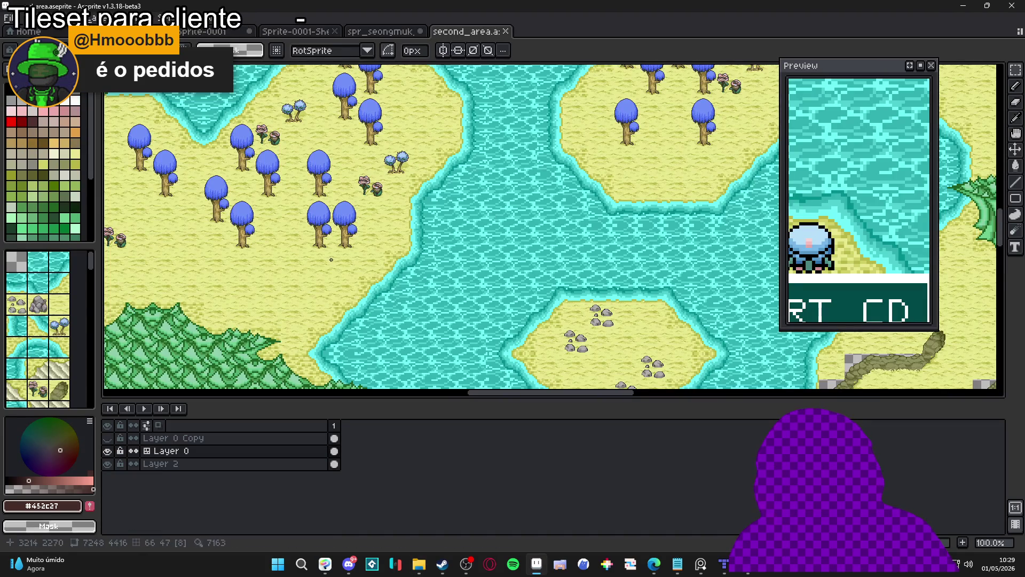
Pan the second_area world map past MUSIC HOUSE to centre on the JURAYN lake.
scroll(497, 213, down, 1)
mouse_move(239, 307)
mouse_down()
mouse_move(481, 335)
mouse_move(475, 384)
mouse_move(342, 274)
mouse_up()
mouse_move(107, 341)
mouse_down()
mouse_move(364, 273)
mouse_move(267, 186)
mouse_up()
drag(481, 294, 373, 213)
drag(614, 160, 469, 241)
scroll(469, 242, up, 3)
scroll(469, 242, down, 2)
drag(427, 198, 427, 243)
Zoom in on the lake fountain with tile index numbers shown, then return to the hisano_x folder.
scroll(427, 213, up, 1)
key(v)
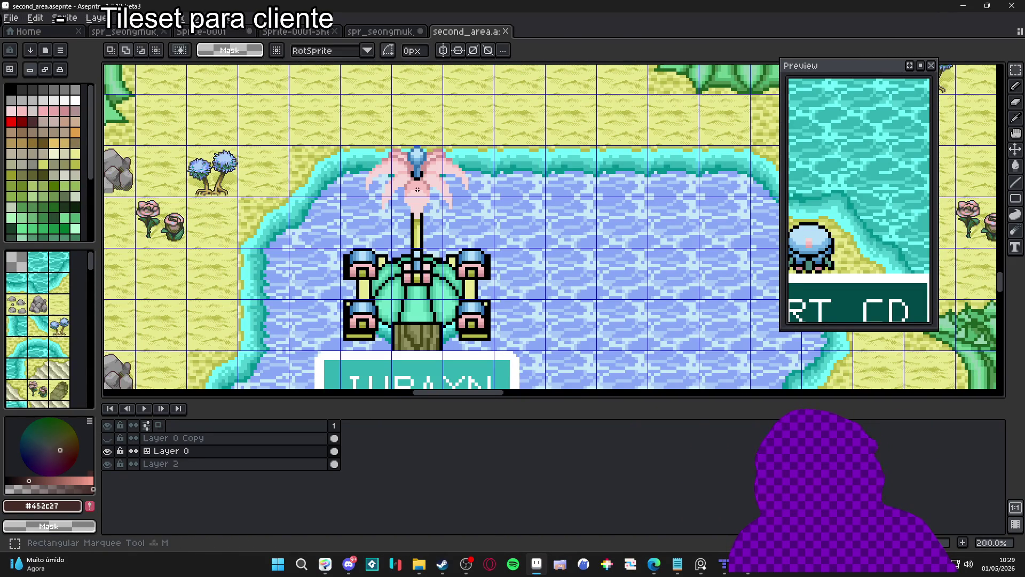
scroll(427, 203, down, 1)
scroll(444, 209, up, 1)
key(ctrl)
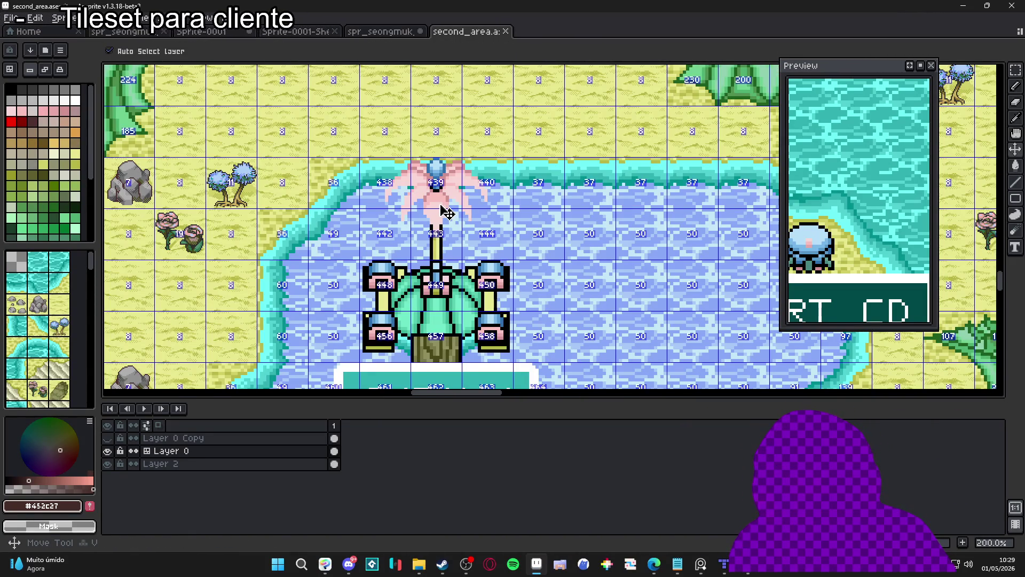
scroll(447, 209, down, 1)
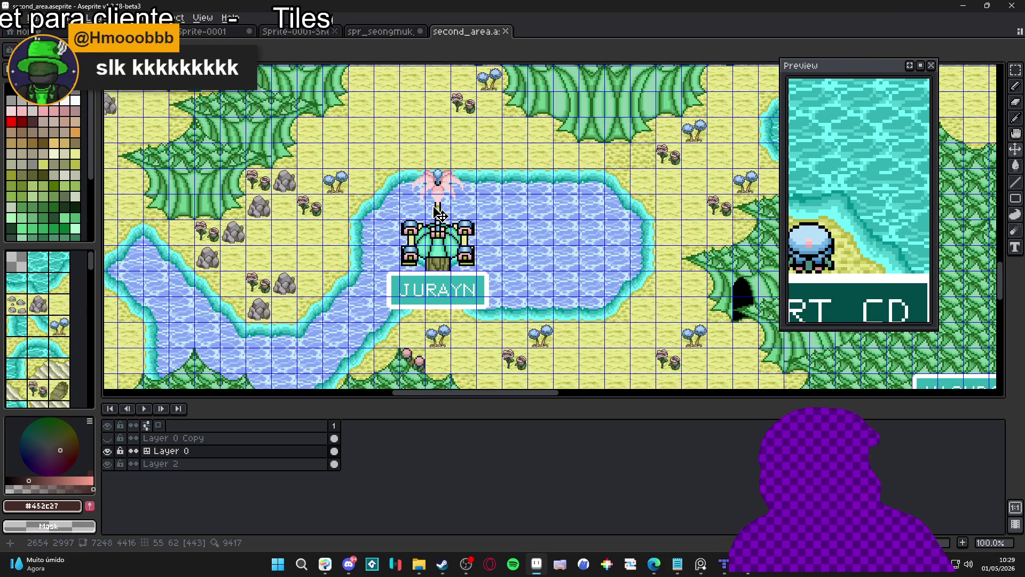
scroll(441, 214, down, 1)
scroll(439, 211, up, 2)
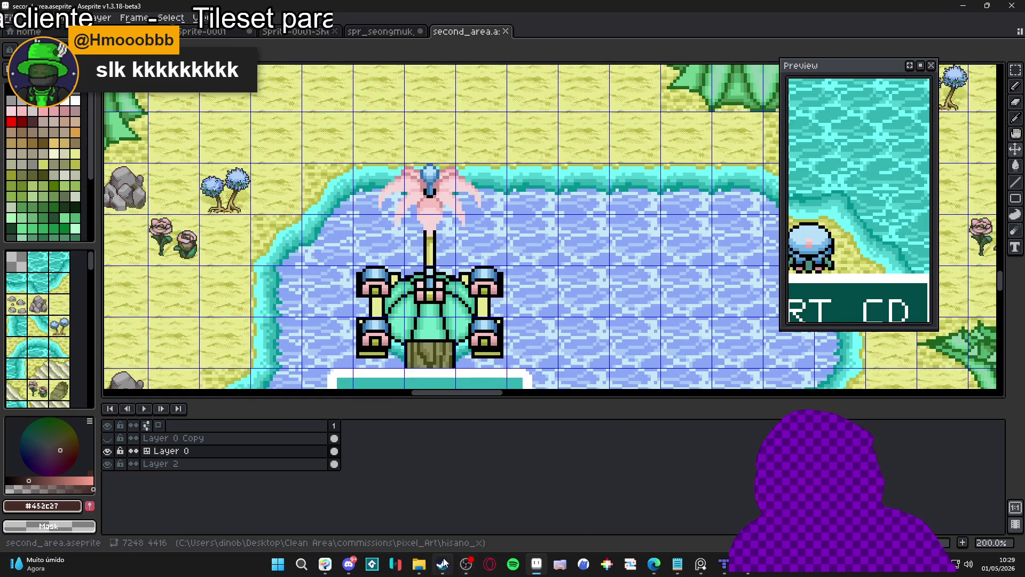
click(418, 563)
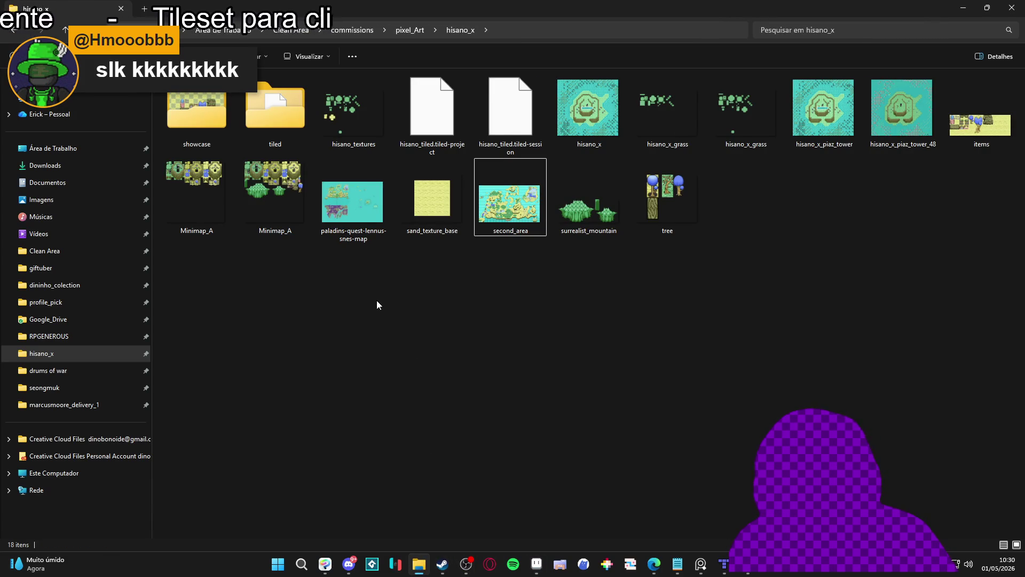
Select Minimap_A in the hisano_x folder, preview the world map, and return to Aseprite.
click(293, 174)
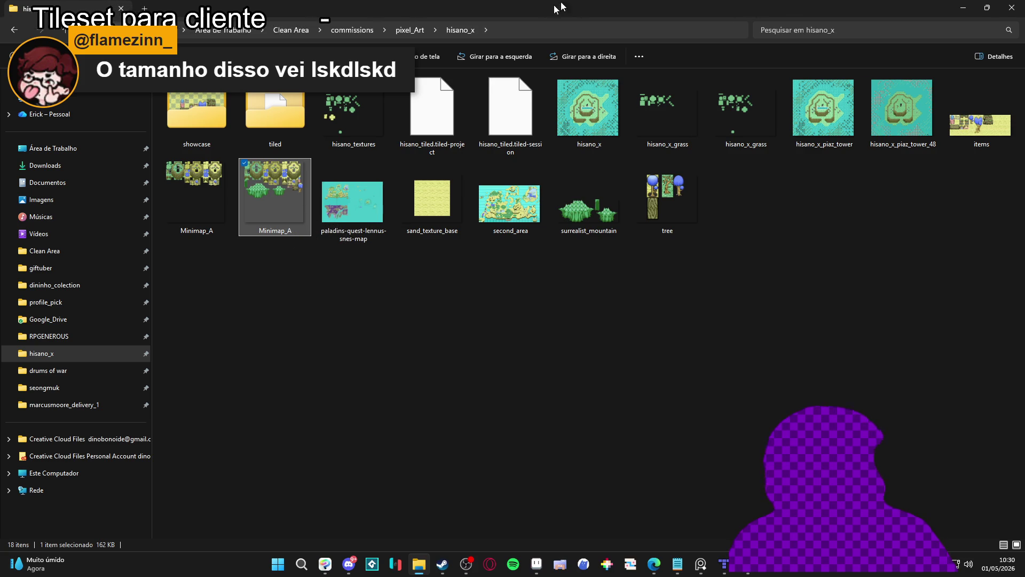
key(alt+Tab)
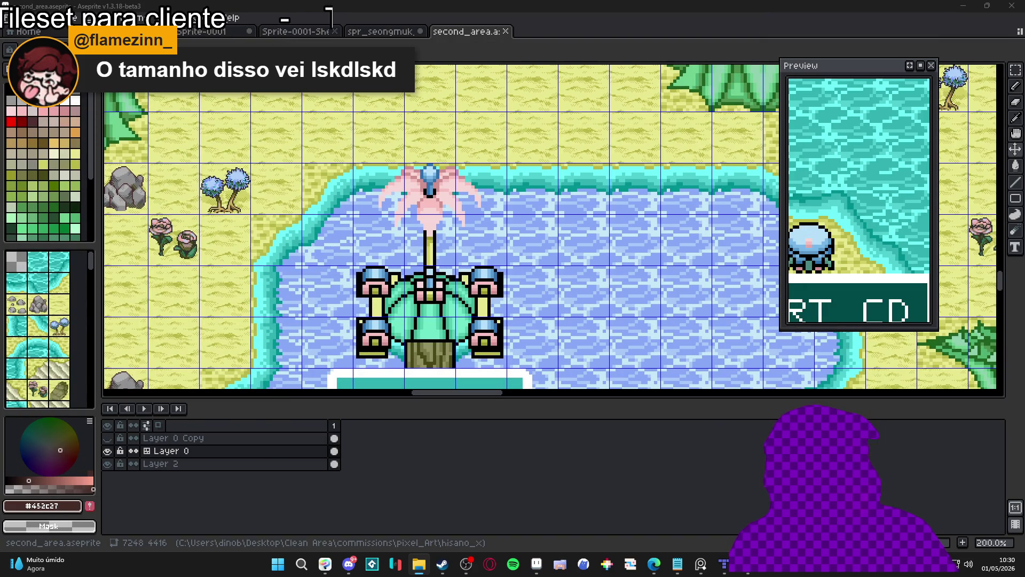
key(alt+Tab)
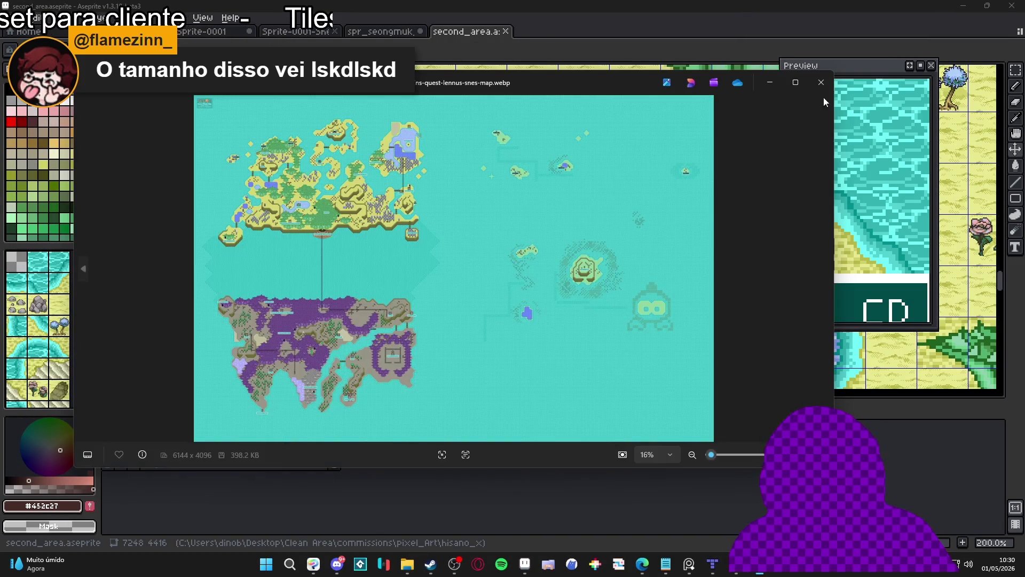
key(alt+Tab)
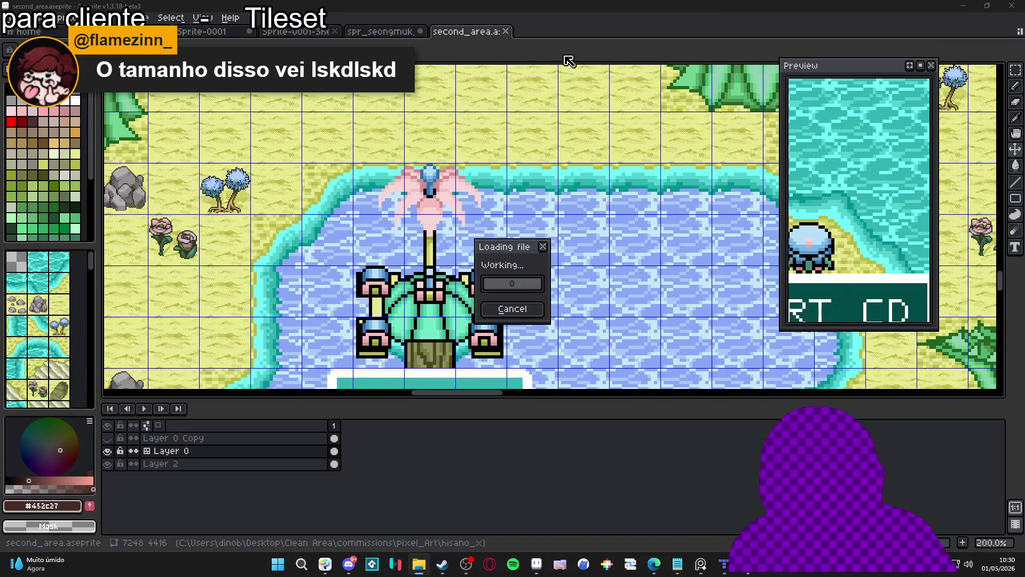
scroll(466, 235, down, 5)
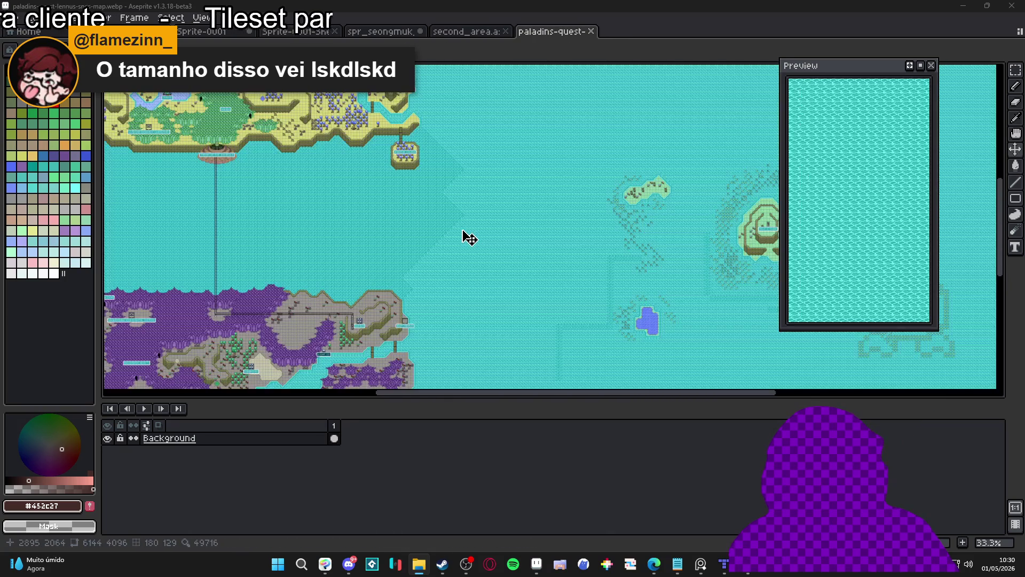
drag(323, 287, 414, 176)
scroll(414, 176, up, 3)
scroll(332, 229, up, 1)
scroll(331, 229, down, 1)
scroll(424, 254, up, 1)
scroll(414, 215, down, 1)
scroll(396, 284, down, 1)
scroll(495, 261, down, 1)
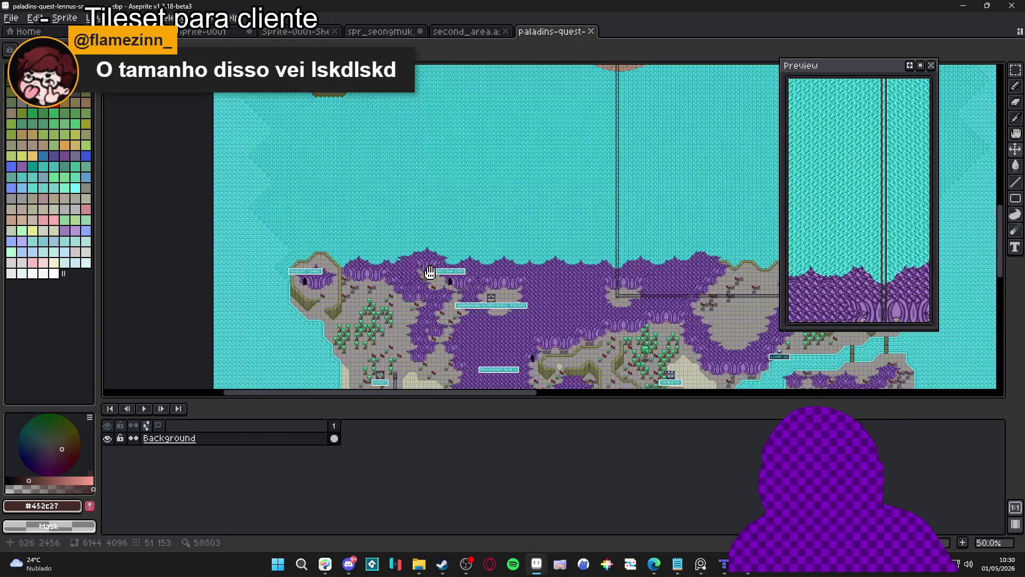
scroll(442, 272, up, 1)
scroll(422, 168, up, 1)
scroll(263, 115, up, 2)
scroll(293, 188, down, 1)
scroll(235, 235, down, 1)
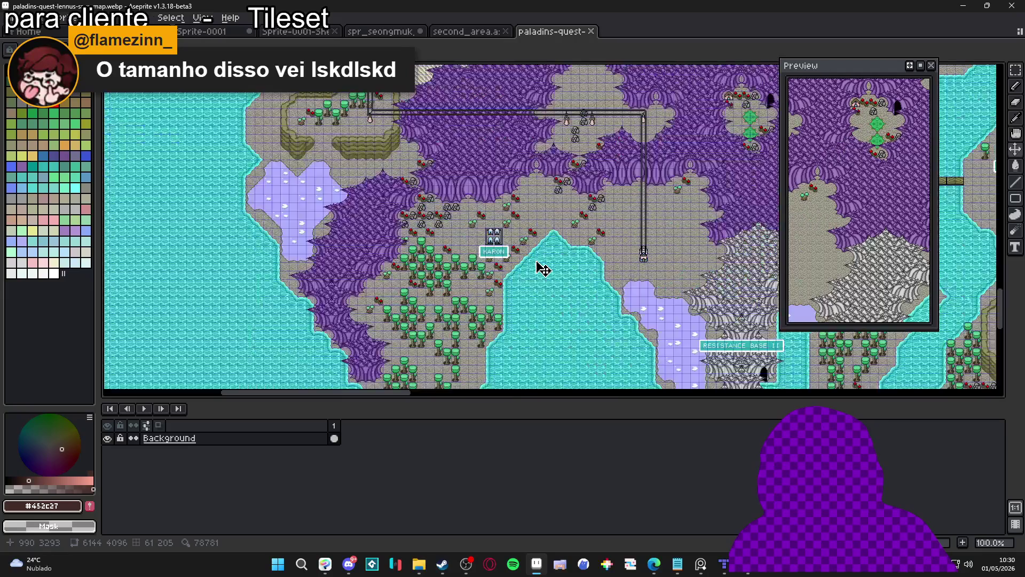
scroll(543, 269, down, 1)
drag(543, 268, 374, 233)
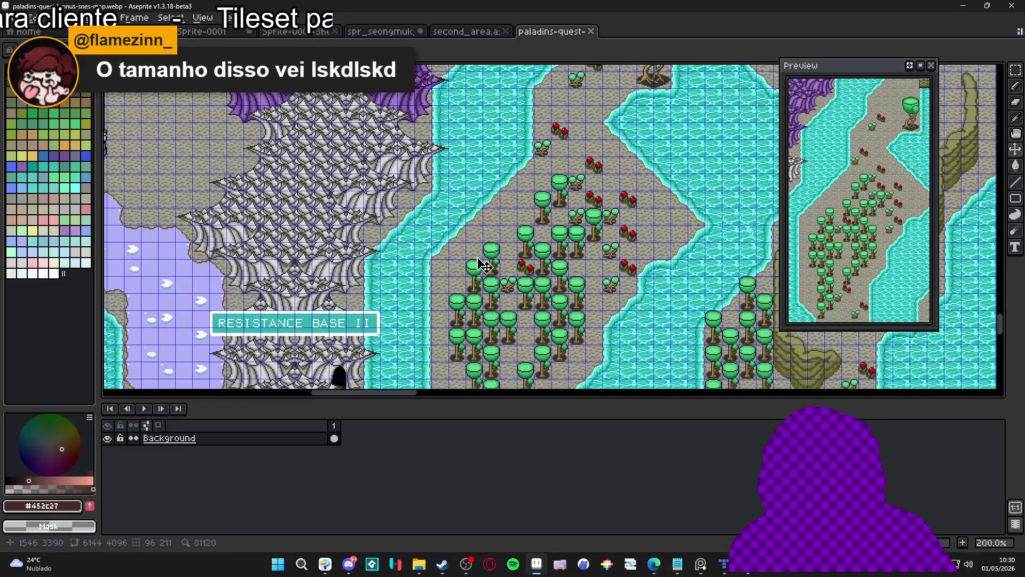
scroll(279, 213, down, 1)
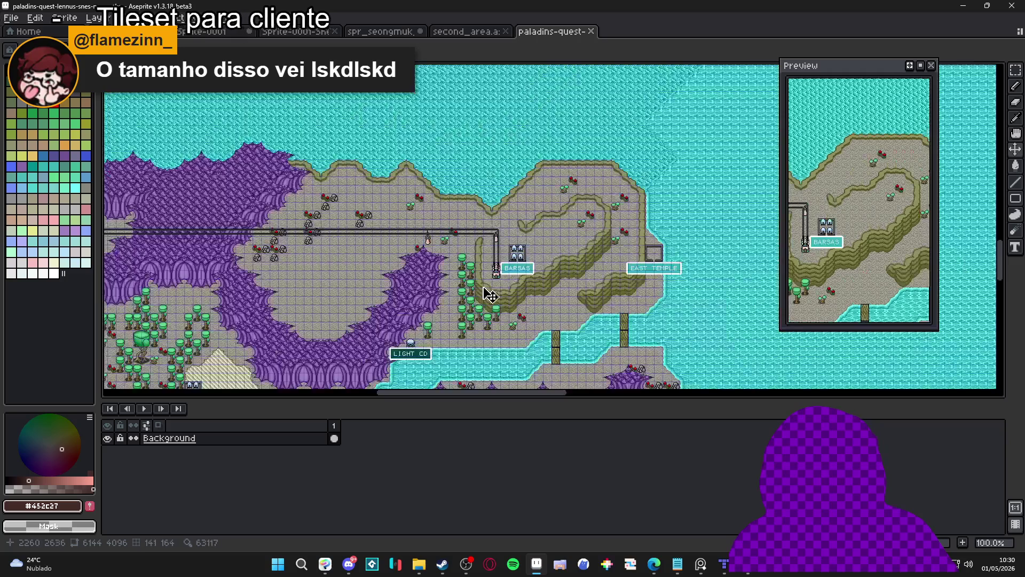
scroll(438, 290, down, 3)
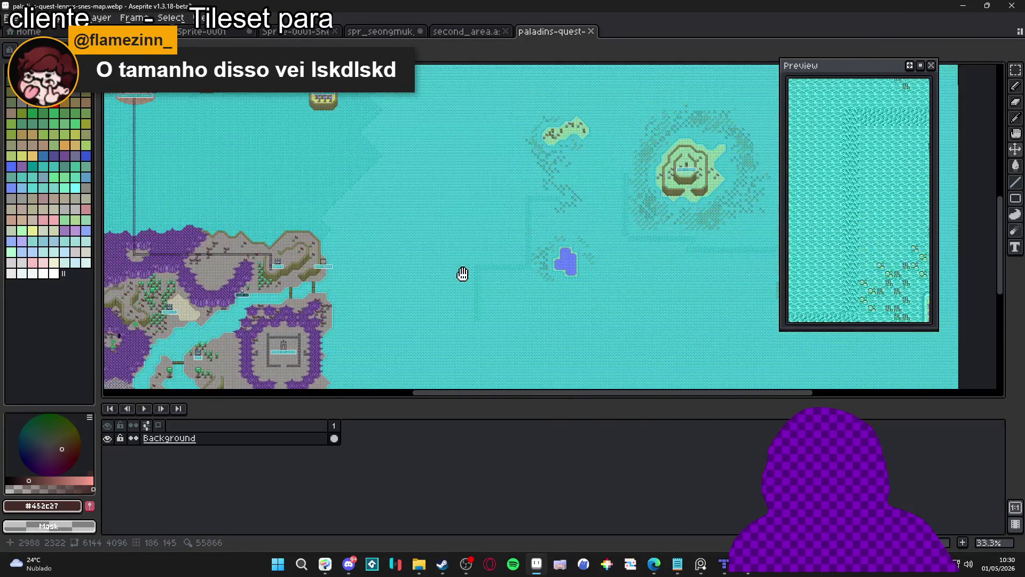
scroll(454, 224, up, 2)
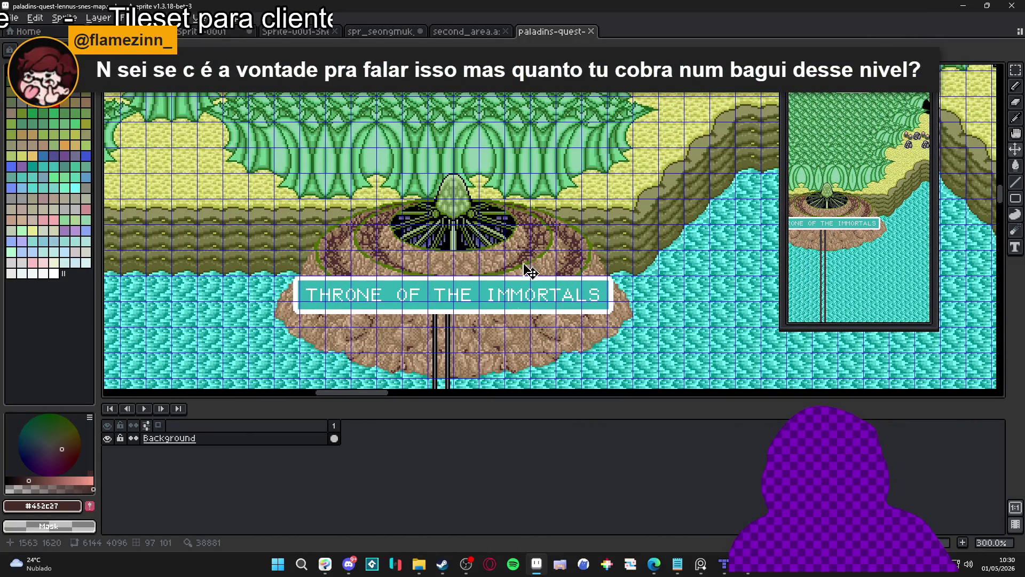
scroll(564, 342, down, 1)
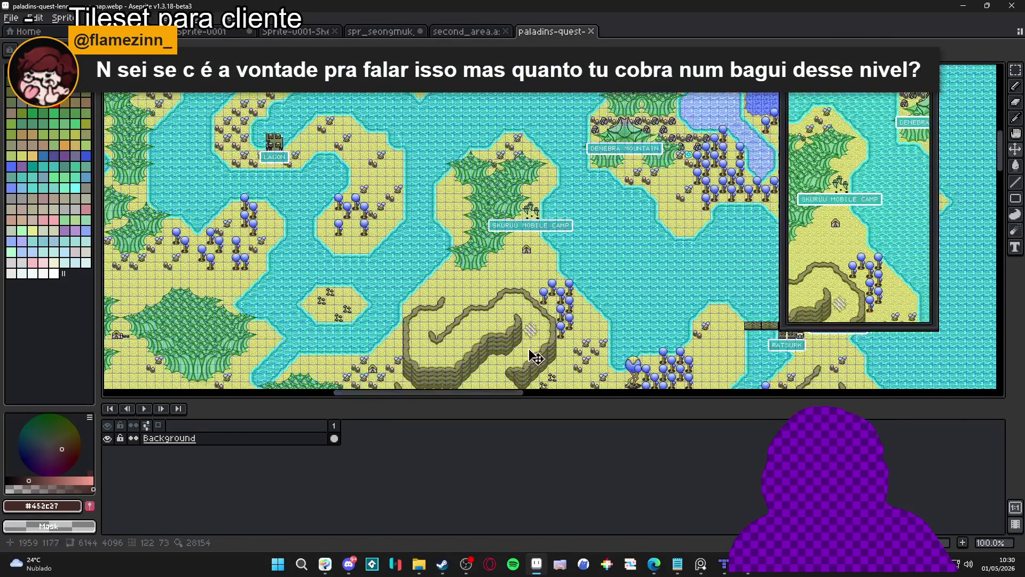
scroll(648, 213, up, 1)
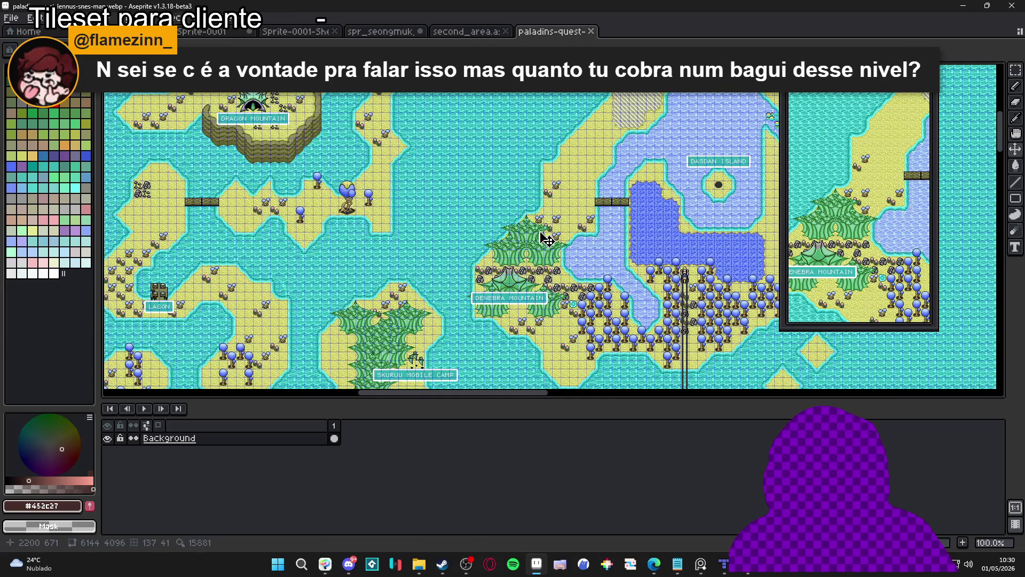
scroll(546, 240, down, 1)
scroll(309, 292, up, 1)
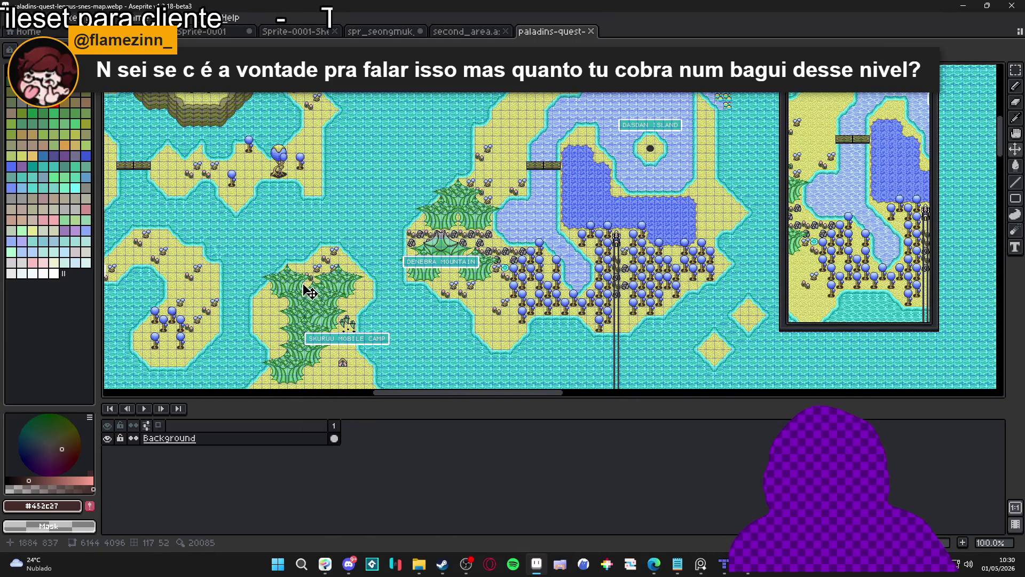
scroll(372, 249, down, 1)
scroll(423, 283, up, 3)
scroll(475, 288, down, 1)
scroll(475, 289, down, 1)
scroll(462, 280, down, 1)
mouse_move(451, 270)
mouse_down()
mouse_move(323, 193)
mouse_move(520, 372)
mouse_up()
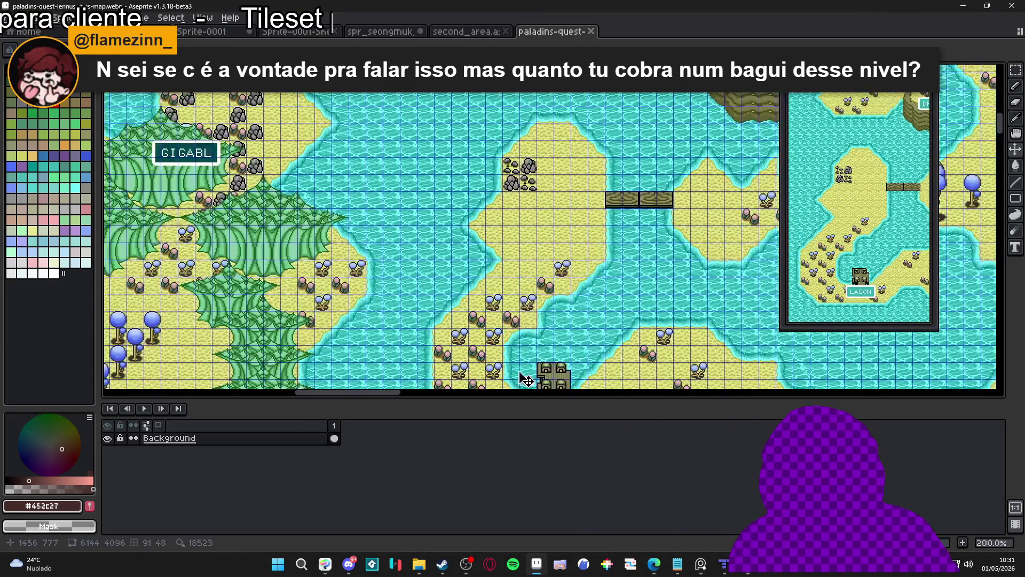
drag(360, 210, 566, 282)
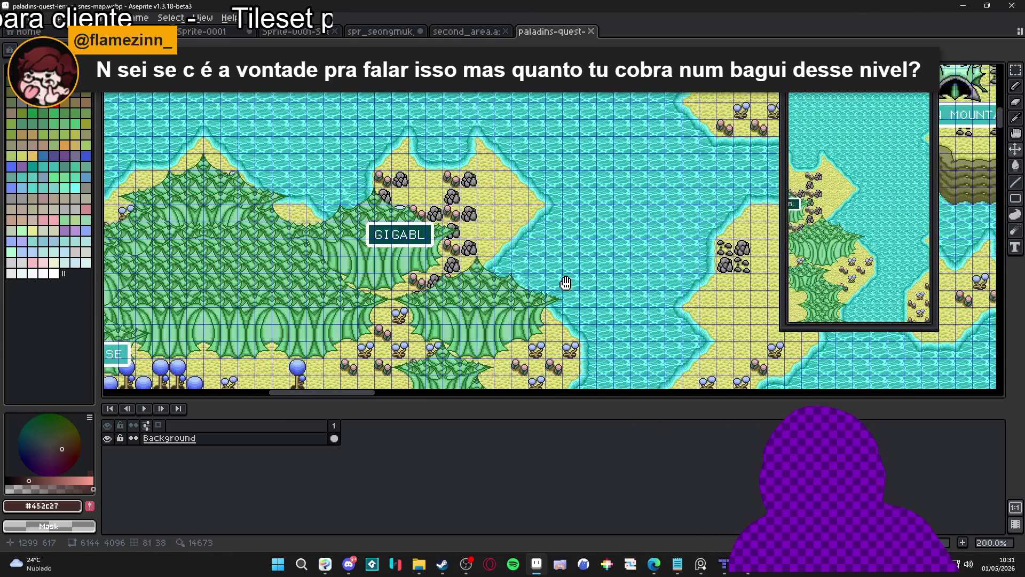
click(489, 35)
Switch to spr_seongmuk_tileset.png, then bring Minimap_A.png up in Aseprite.
click(406, 32)
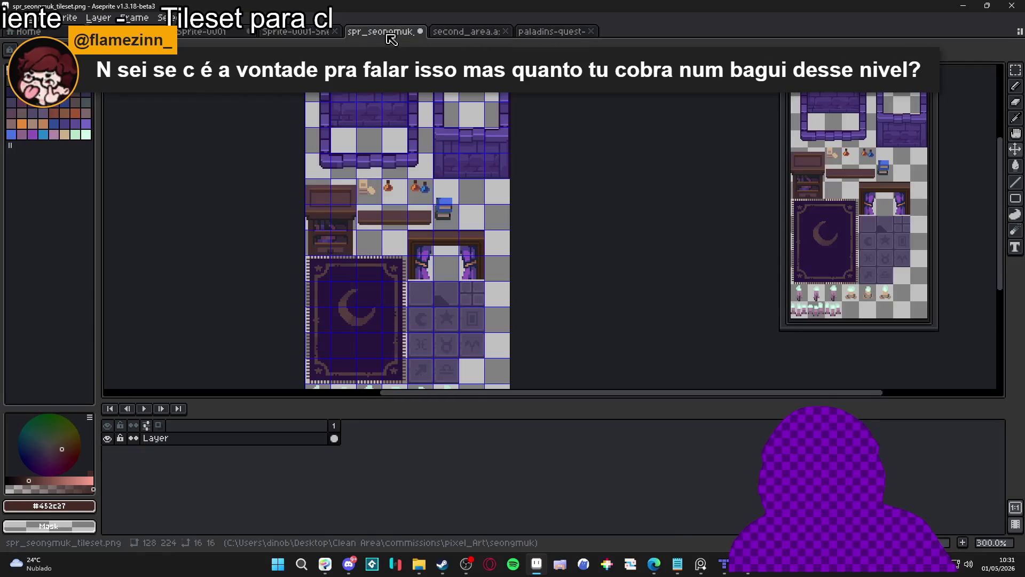
key(alt+Tab)
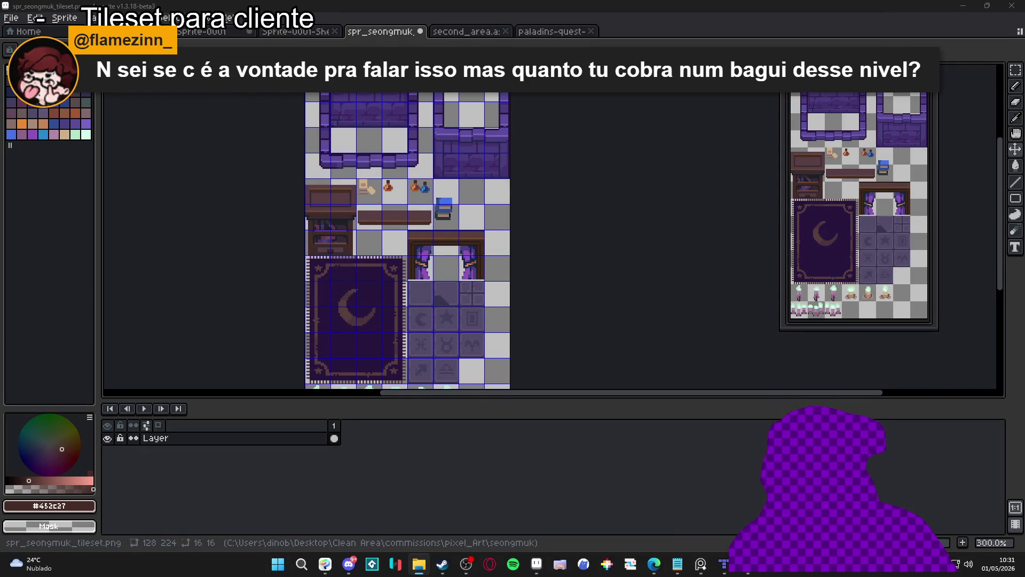
drag(664, 32, 664, 34)
Pan and zoom across the Minimap_A tileset to inspect the blue tree sprites.
mouse_move(424, 222)
mouse_down()
mouse_move(395, 252)
mouse_move(411, 259)
mouse_up()
scroll(361, 244, up, 1)
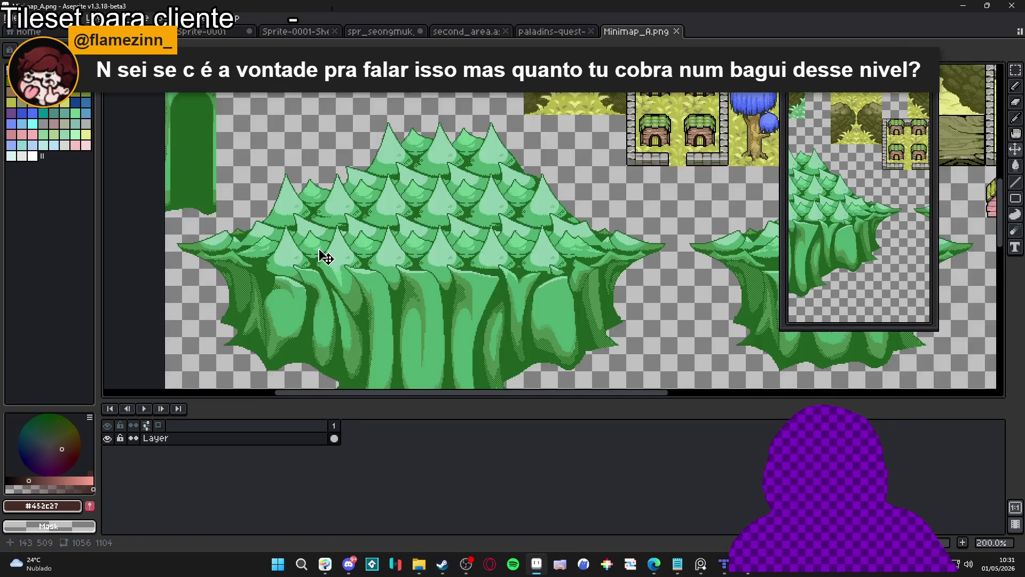
scroll(375, 237, down, 1)
scroll(390, 320, up, 1)
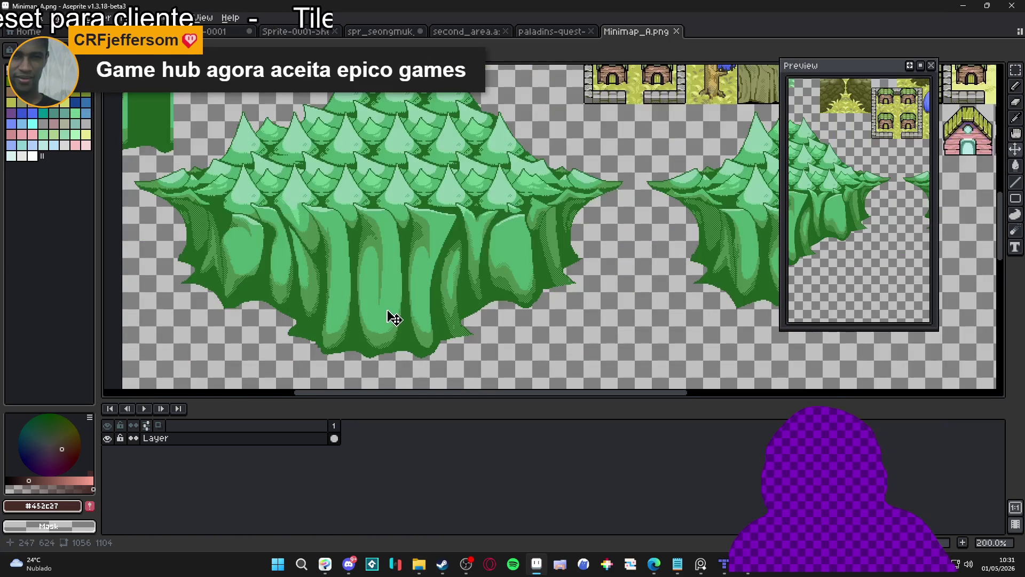
scroll(442, 314, down, 1)
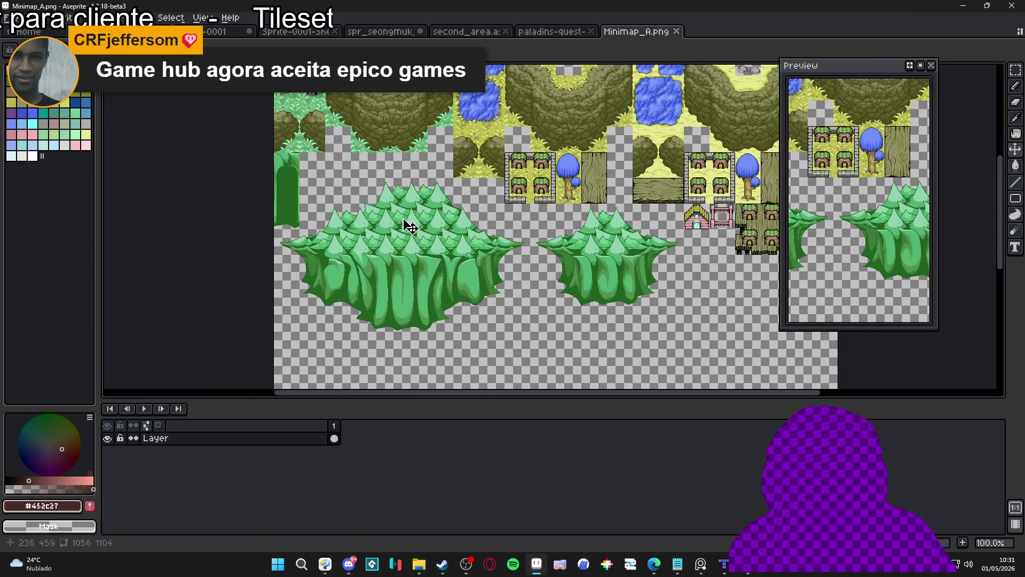
drag(384, 222, 401, 257)
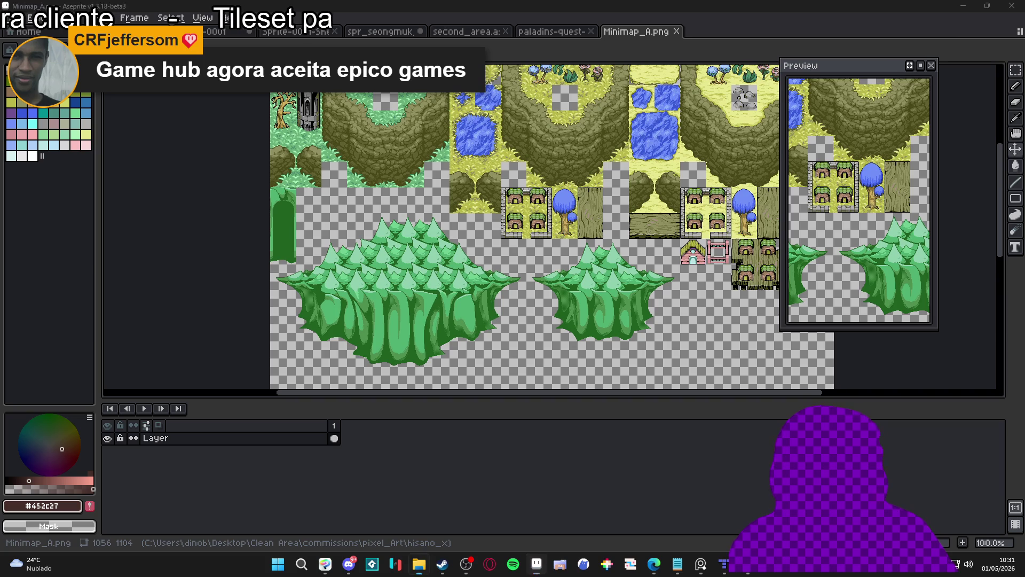
drag(587, 275, 465, 270)
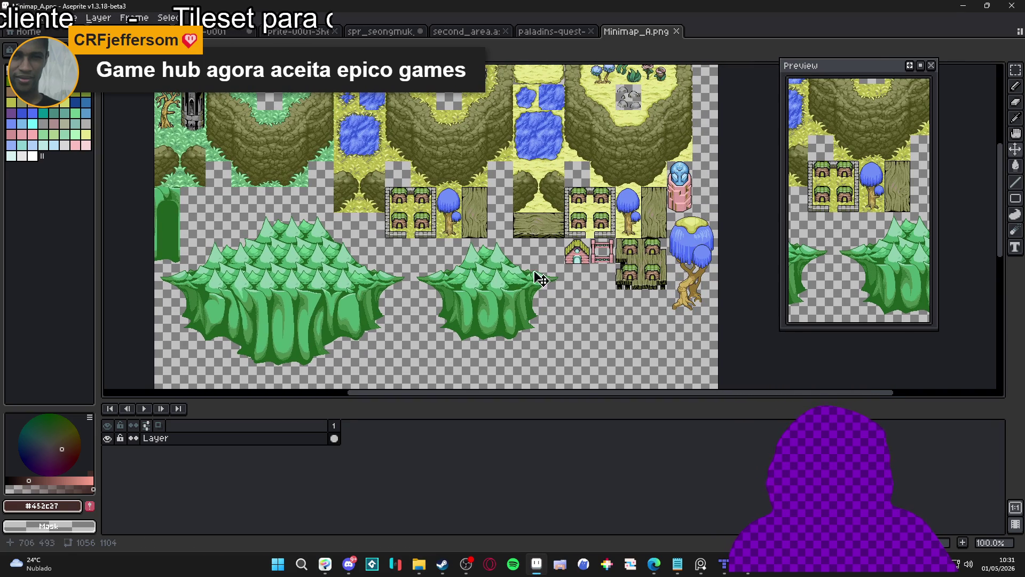
scroll(640, 283, up, 1)
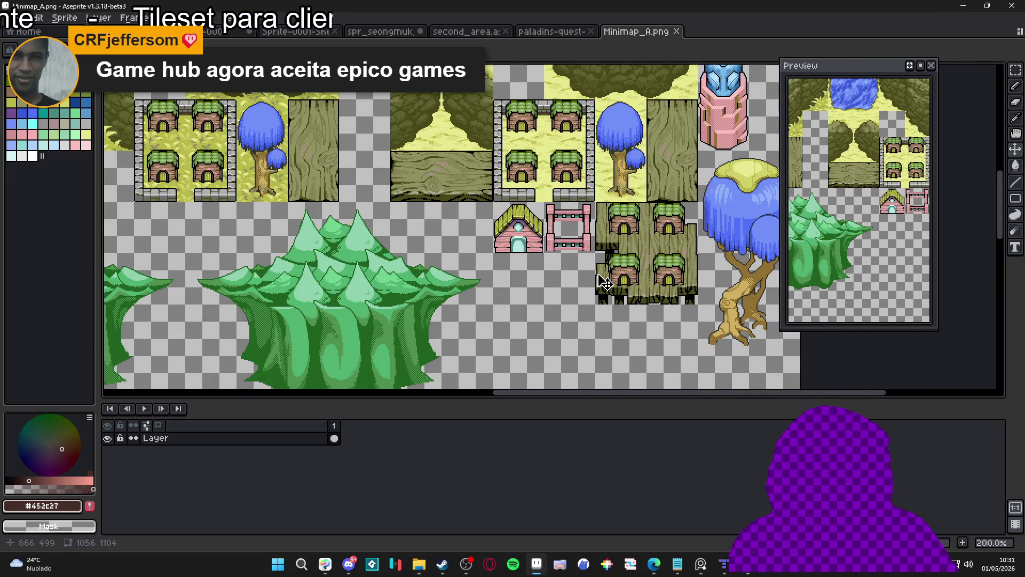
scroll(605, 282, down, 1)
mouse_move(320, 170)
mouse_down()
mouse_move(419, 250)
mouse_move(410, 219)
mouse_up()
drag(591, 400, 583, 458)
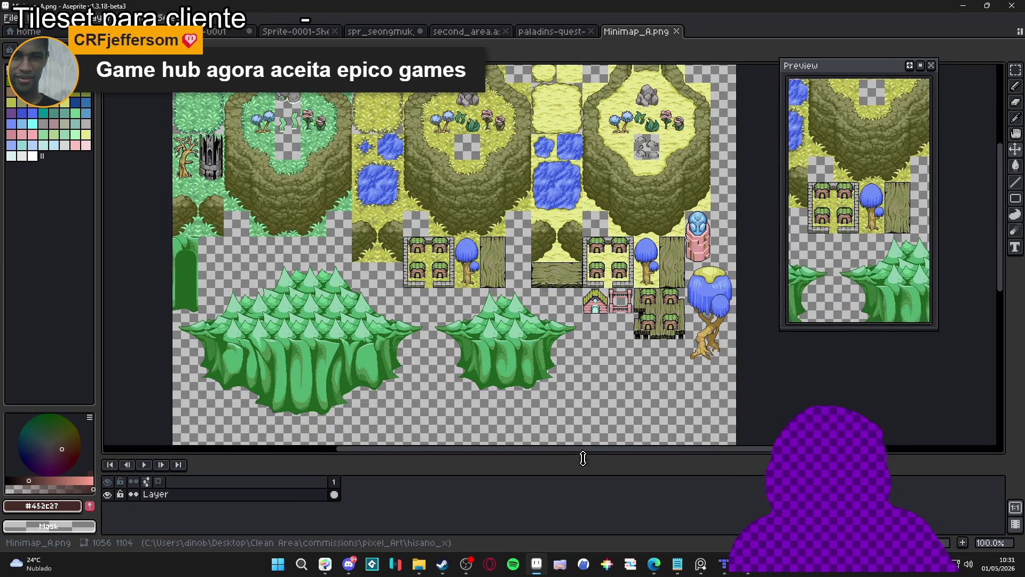
scroll(648, 333, up, 1)
Switch to Rectangular Marquee, then move through the Paladins Quest map to second_area.aseprite.
key(m)
scroll(643, 323, down, 1)
scroll(614, 192, up, 1)
scroll(609, 187, down, 1)
drag(515, 239, 513, 208)
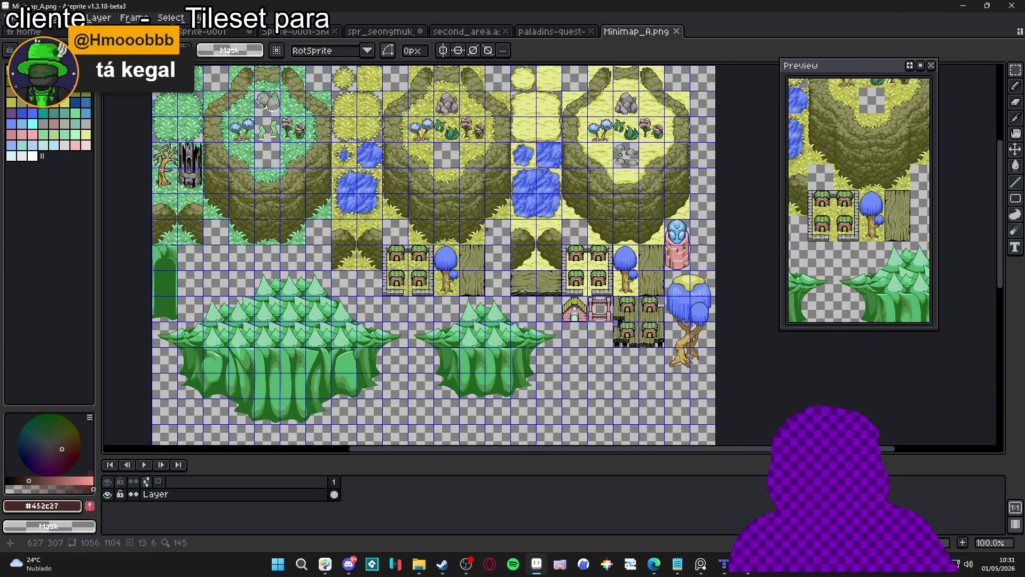
click(578, 33)
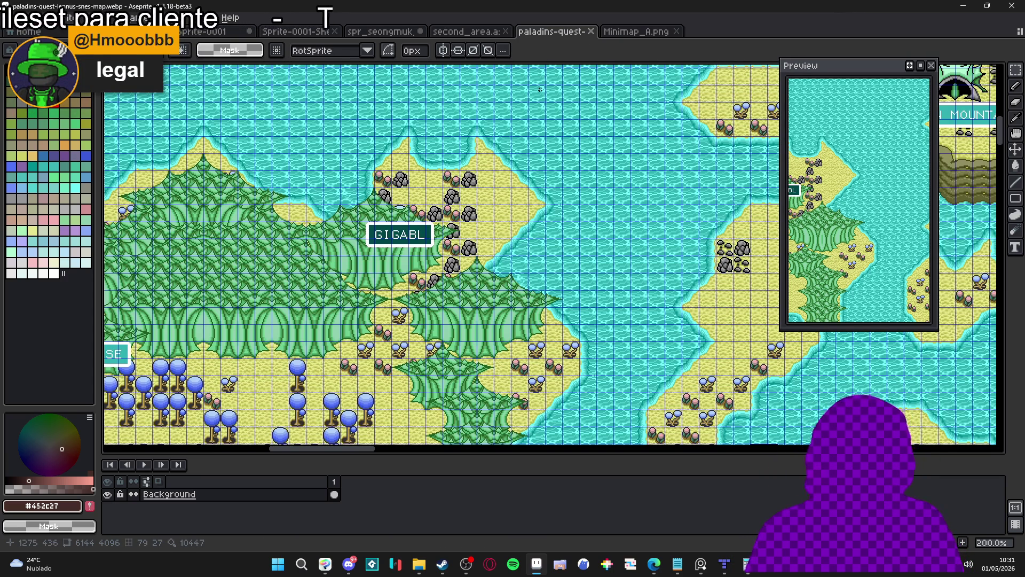
click(469, 31)
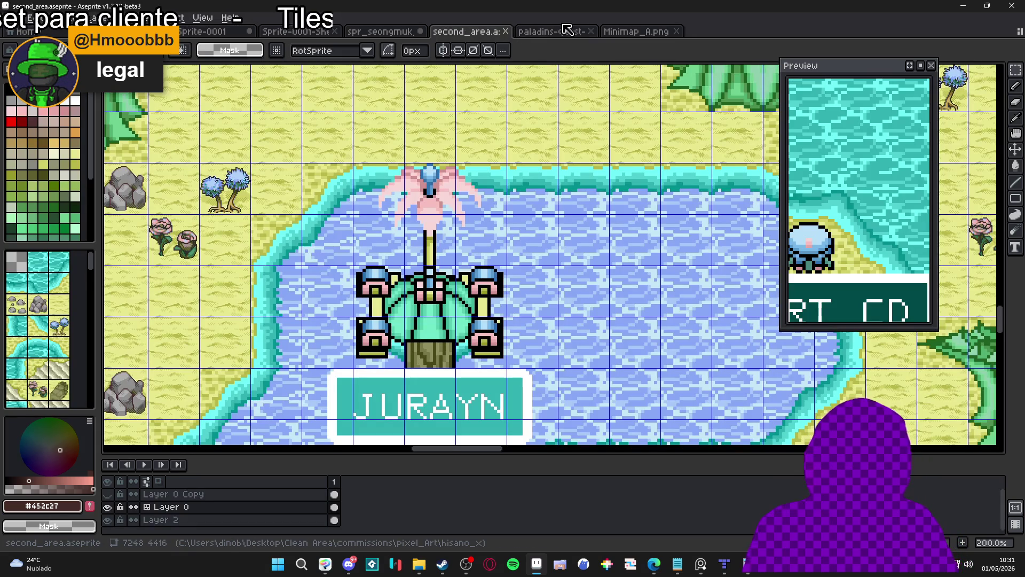
Marquee-select the 3x4-tile JURAYN fountain and copy it, cancelling the new sprite.
key(ctrl)
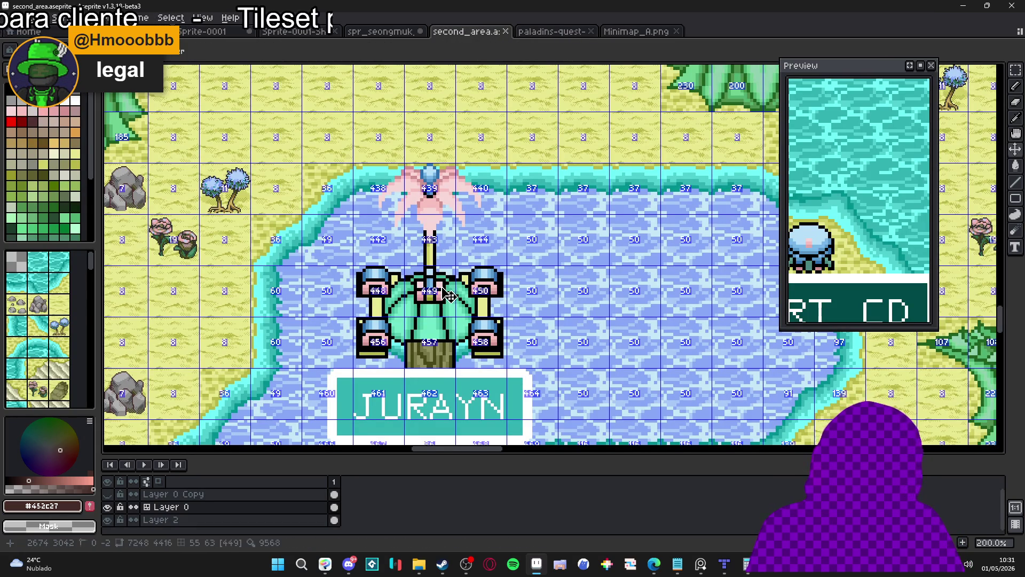
scroll(450, 295, down, 3)
drag(361, 110, 459, 296)
scroll(459, 295, down, 2)
key(alt+f)
key(n)
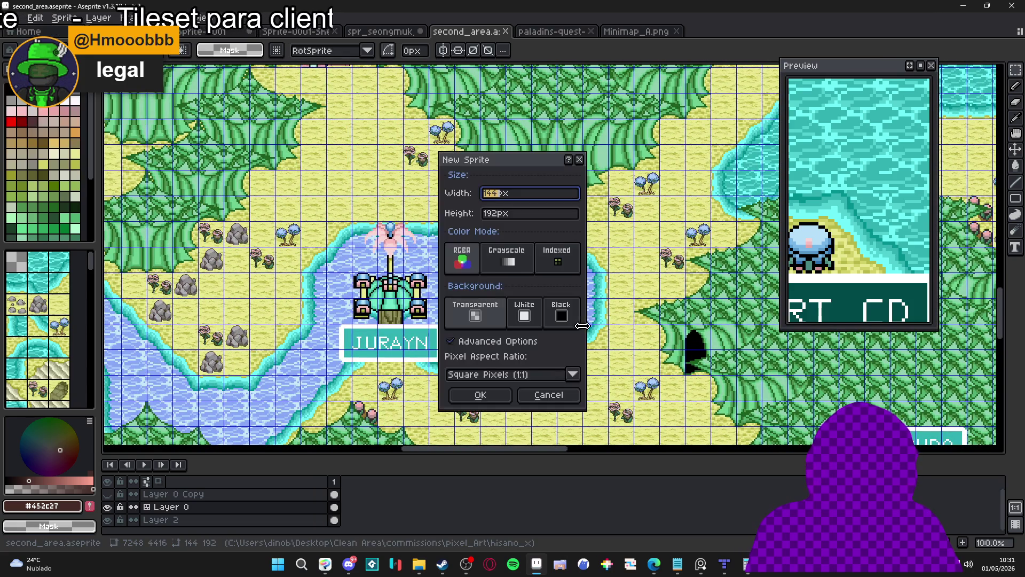
key(Escape)
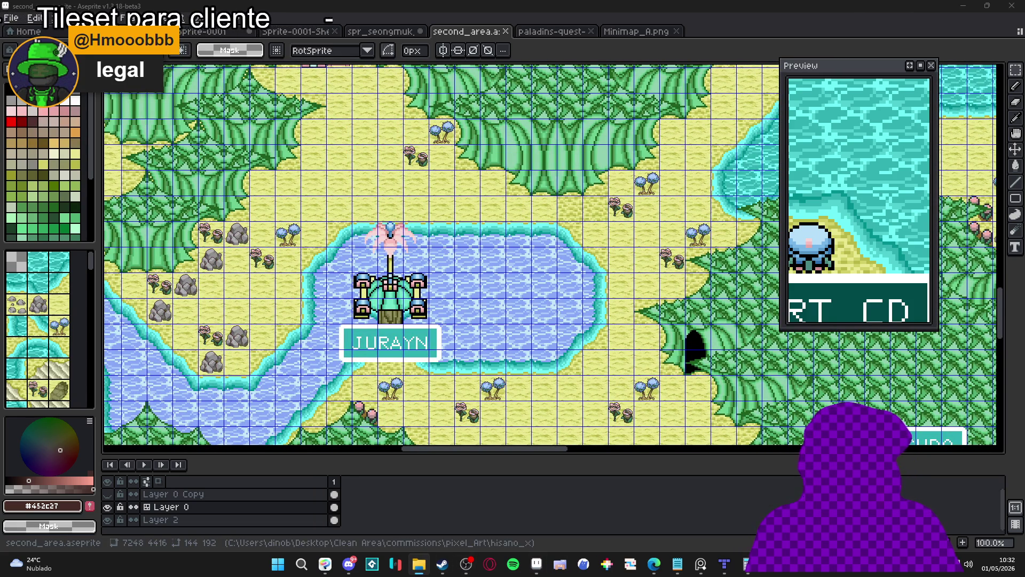
In items.aseprite, extend the canvas downward to 501 px tall.
drag(722, 31, 722, 32)
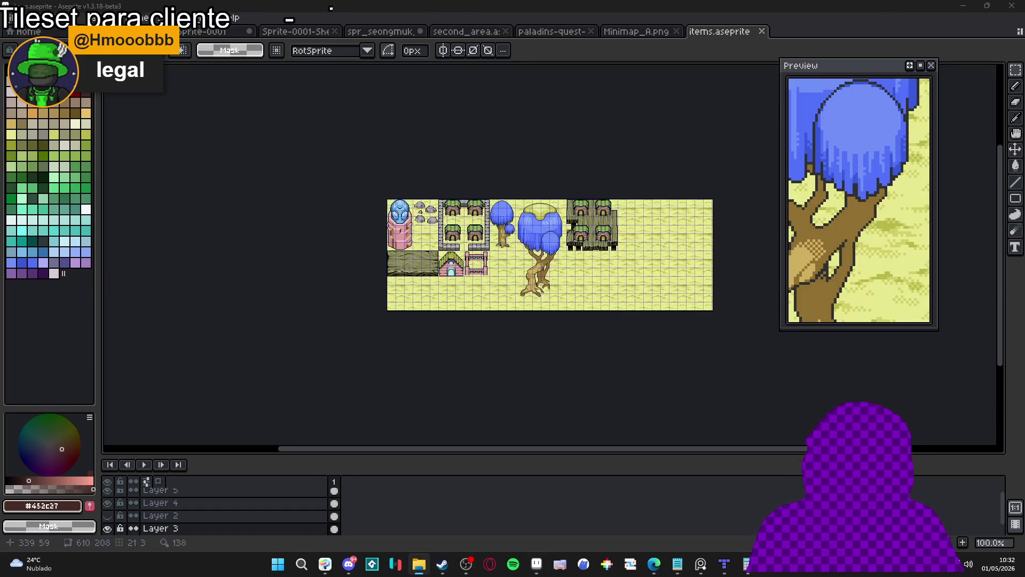
scroll(502, 259, up, 1)
scroll(481, 236, down, 1)
key(ctrl+alt+c)
drag(481, 243, 476, 399)
click(914, 310)
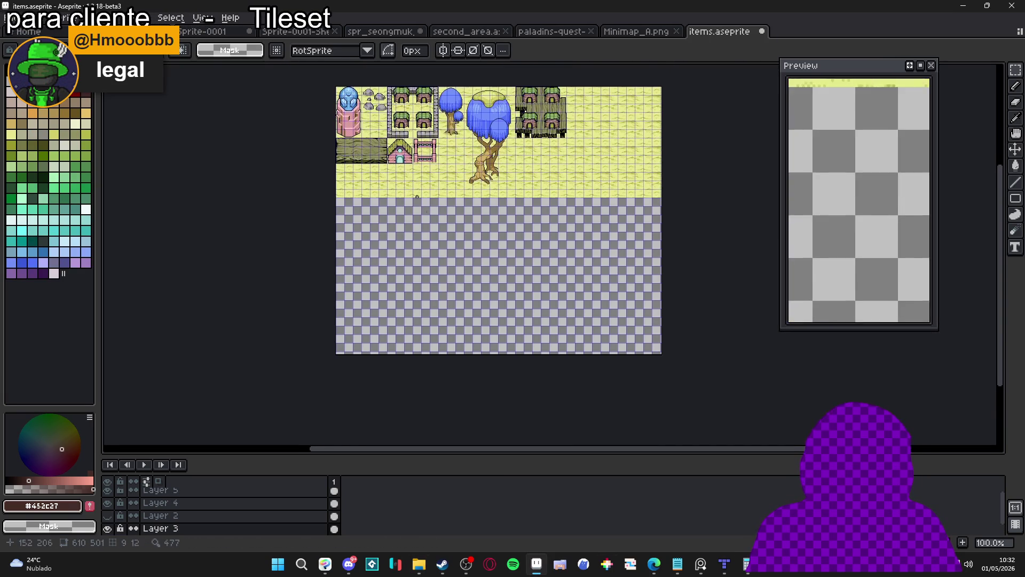
scroll(432, 252, up, 2)
Paste the fountain into the items sheet, aligned with the left edge below the grass.
key(ctrl+v)
mouse_move(520, 205)
mouse_down()
mouse_move(337, 293)
mouse_move(298, 266)
mouse_move(293, 238)
mouse_move(310, 265)
mouse_move(291, 247)
mouse_move(295, 238)
mouse_up()
scroll(264, 167, up, 2)
drag(267, 177, 255, 177)
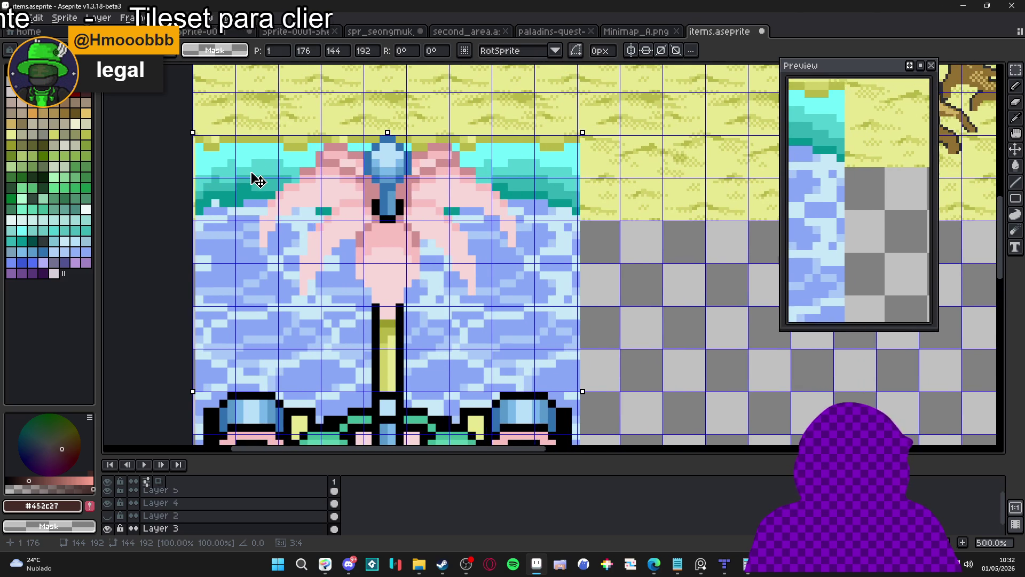
scroll(254, 177, down, 2)
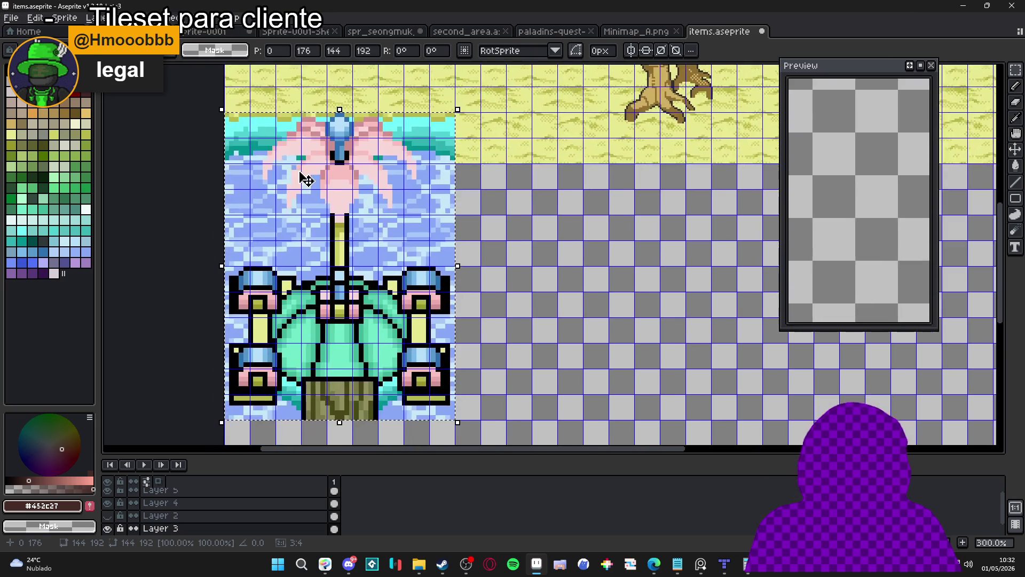
scroll(342, 192, down, 1)
scroll(406, 195, down, 1)
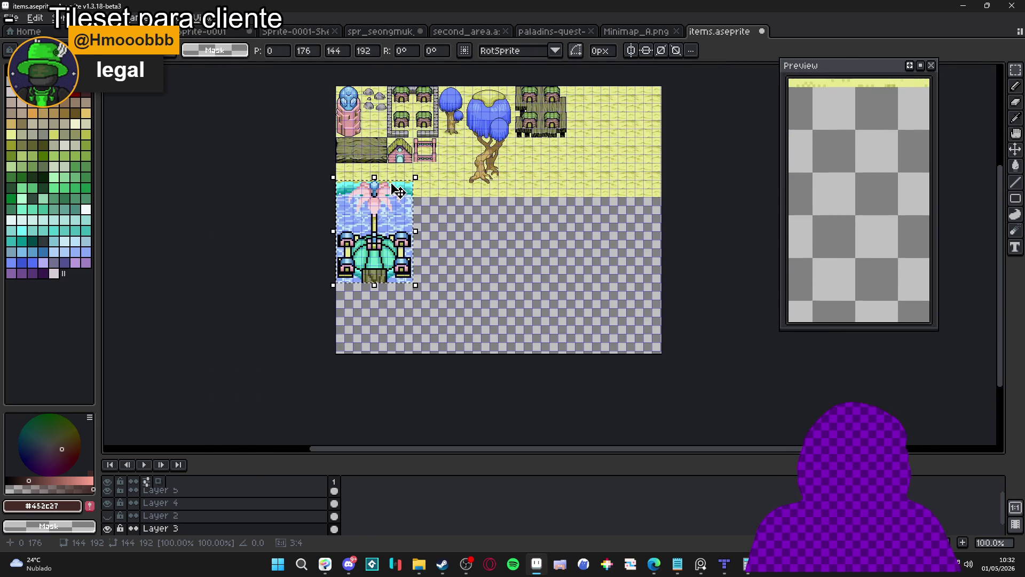
scroll(390, 166, up, 1)
mouse_move(386, 230)
mouse_down()
mouse_move(364, 230)
mouse_move(365, 248)
mouse_up()
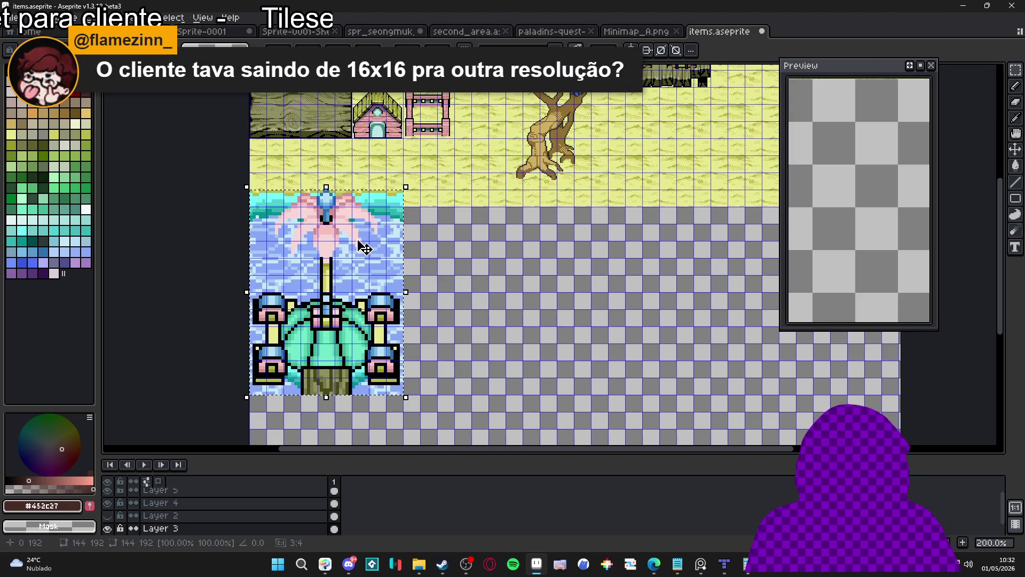
Duplicate the fountain flush to its right and drop the copy in place.
key(shift+Right)
key(shift+Right)
key(shift+Right)
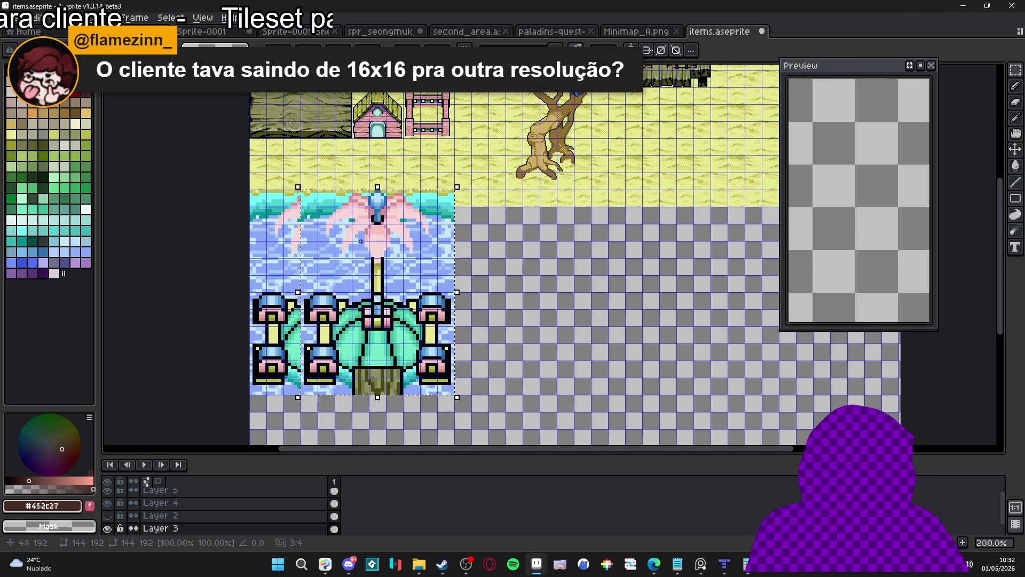
key(shift+Right)
key(shift+Right)
key(shift+Right)
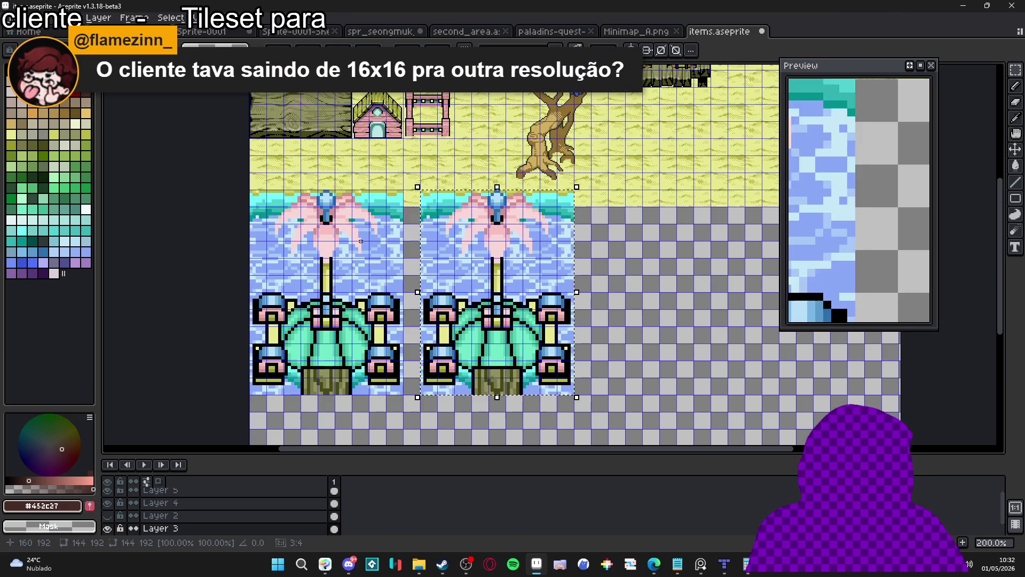
key(ctrl+d)
key(ctrl+apostrophe)
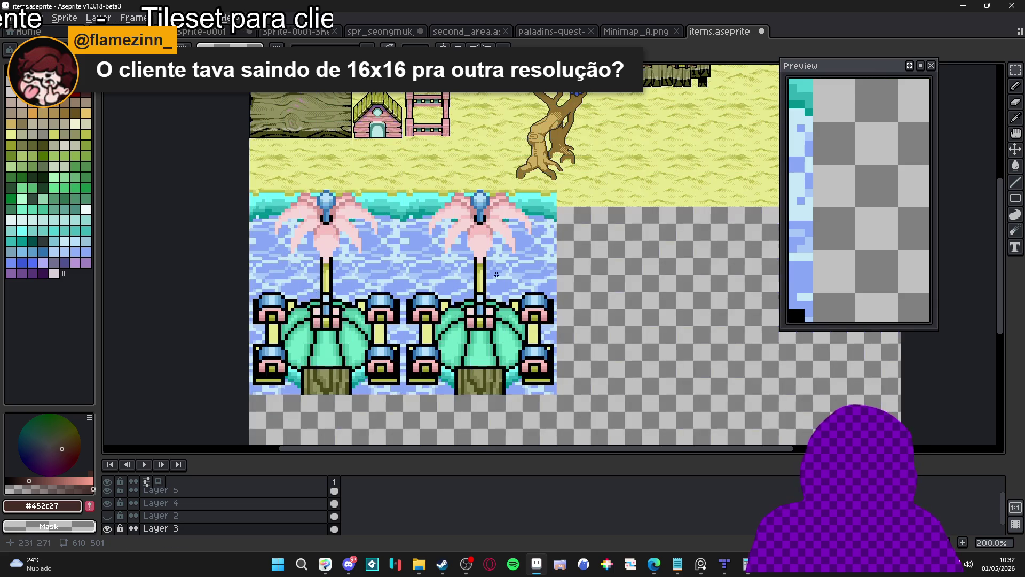
key(ctrl+apostrophe)
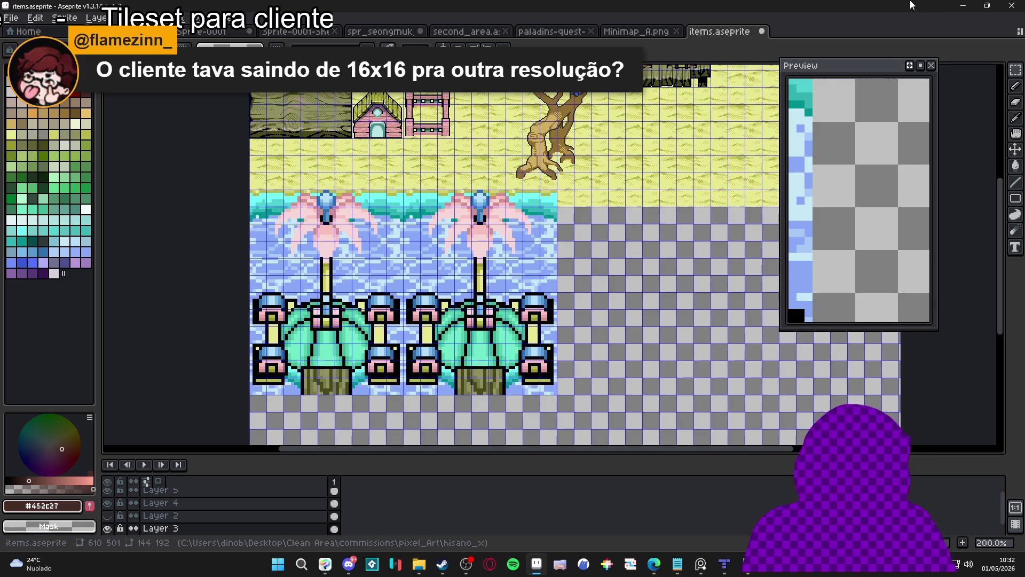
click(635, 31)
Look over the spr_seongmuk and Sprite-0001 sheets, then return to items.aseprite with the grid hidden.
click(380, 31)
click(209, 31)
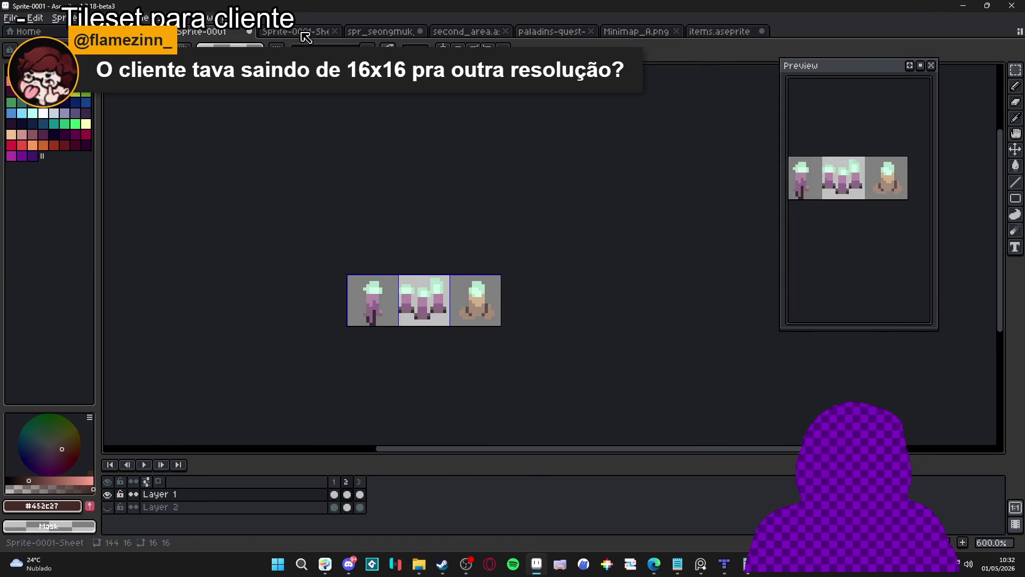
click(358, 28)
scroll(462, 242, up, 3)
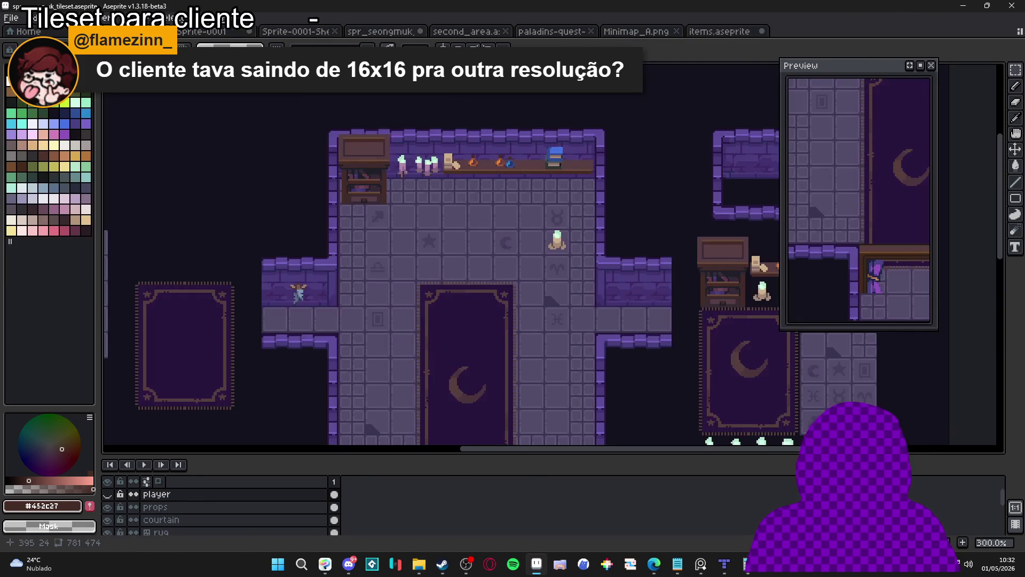
drag(462, 241, 453, 260)
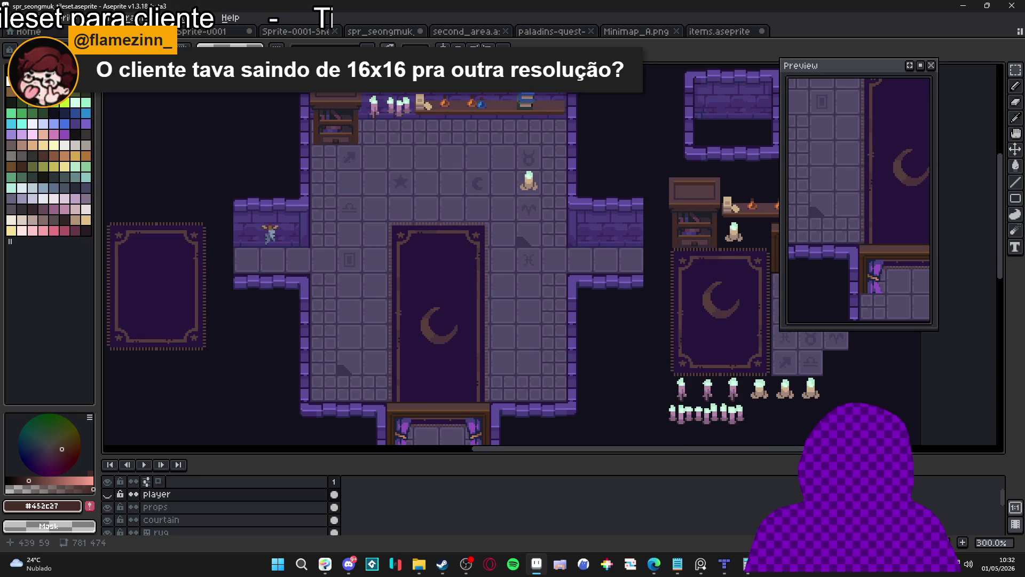
click(716, 32)
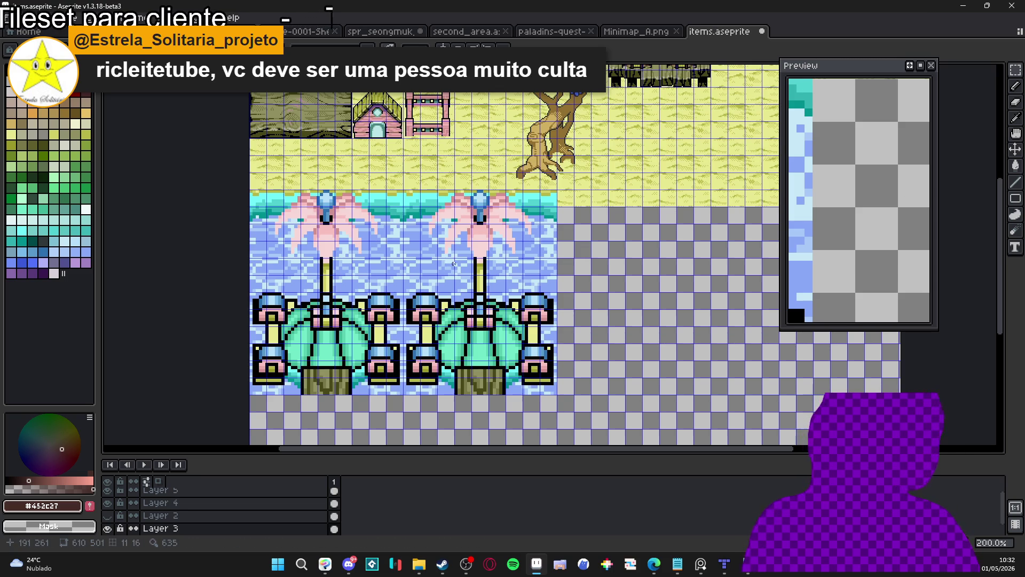
key(ctrl+apostrophe)
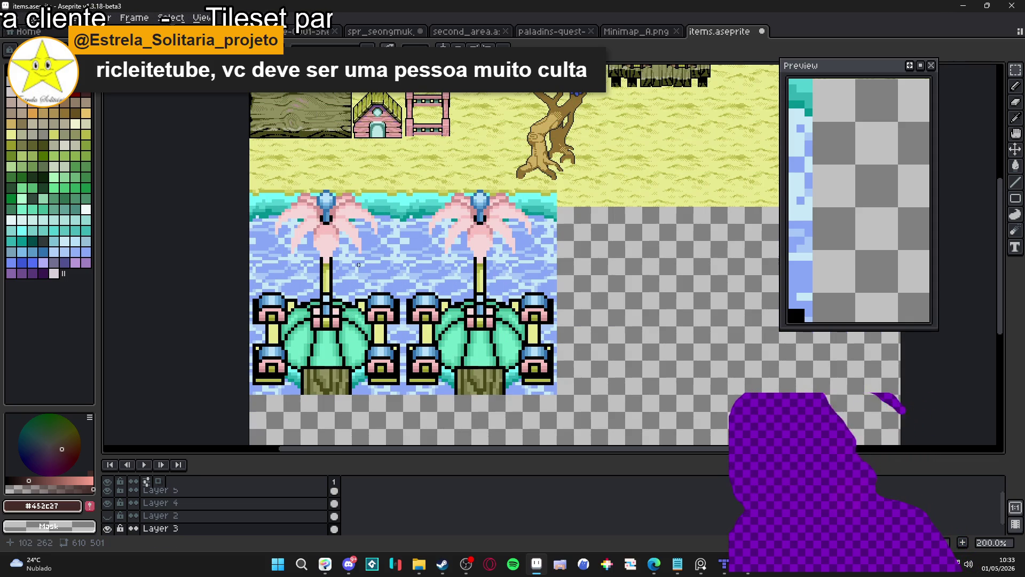
Open the Paladins Quest world map and pan and zoom over to the JURAYN area.
click(551, 34)
mouse_move(300, 254)
mouse_down()
mouse_move(582, 183)
mouse_move(480, 107)
mouse_move(524, 224)
mouse_move(459, 259)
mouse_move(430, 95)
mouse_up()
scroll(459, 259, down, 1)
scroll(458, 259, down, 1)
scroll(458, 260, up, 1)
scroll(395, 302, up, 1)
mouse_move(395, 302)
mouse_down()
mouse_move(418, 178)
mouse_move(346, 142)
mouse_move(232, 187)
mouse_move(61, 199)
mouse_up()
scroll(441, 206, down, 1)
scroll(653, 196, up, 1)
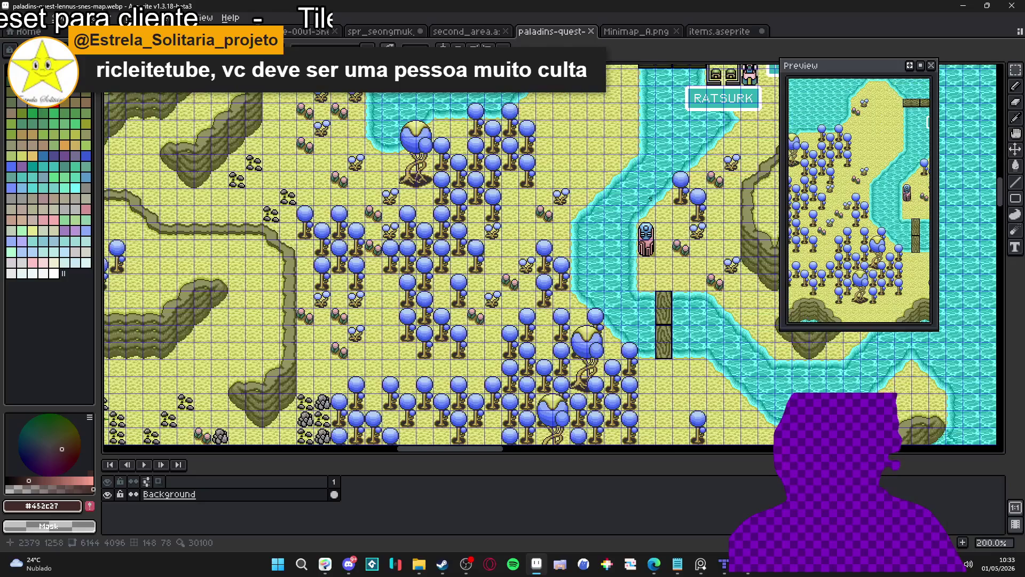
scroll(563, 234, down, 1)
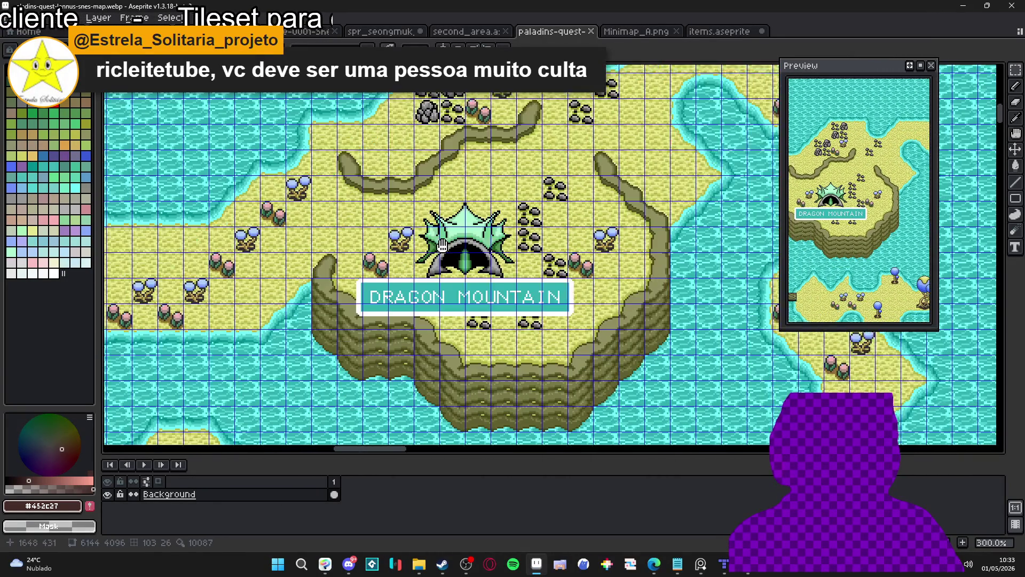
scroll(452, 260, down, 1)
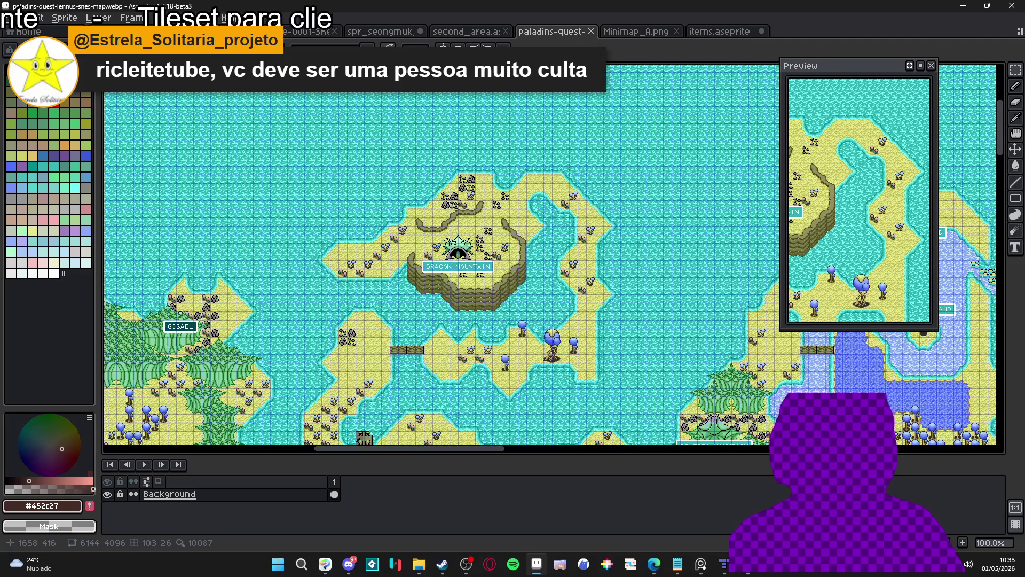
scroll(449, 263, up, 2)
scroll(444, 264, up, 1)
scroll(441, 266, down, 2)
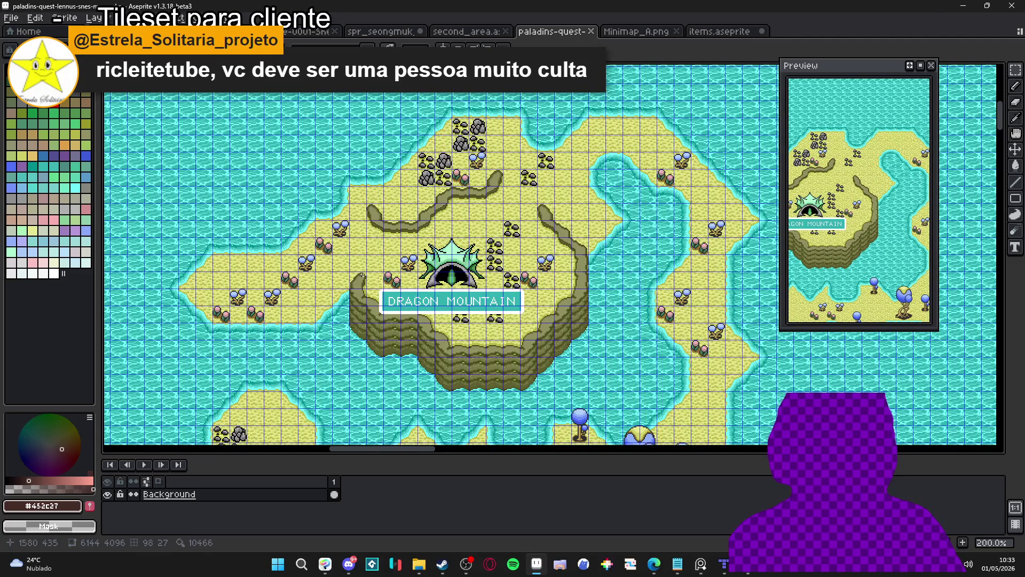
Explore the Dragon Mountain area, then switch to the Minimap_A.png tileset.
drag(365, 275, 401, 239)
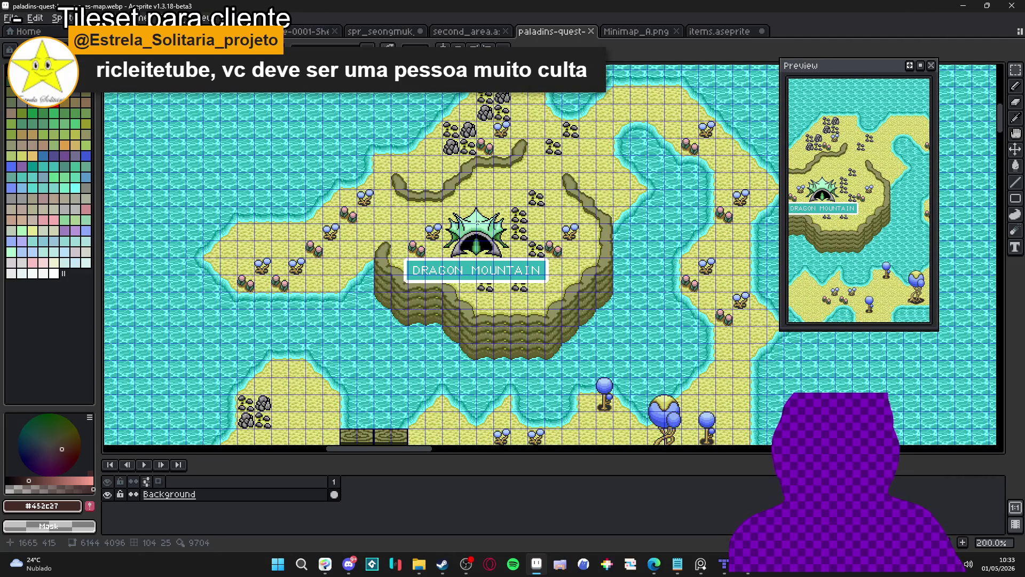
scroll(477, 220, up, 1)
scroll(477, 221, down, 1)
scroll(477, 222, up, 2)
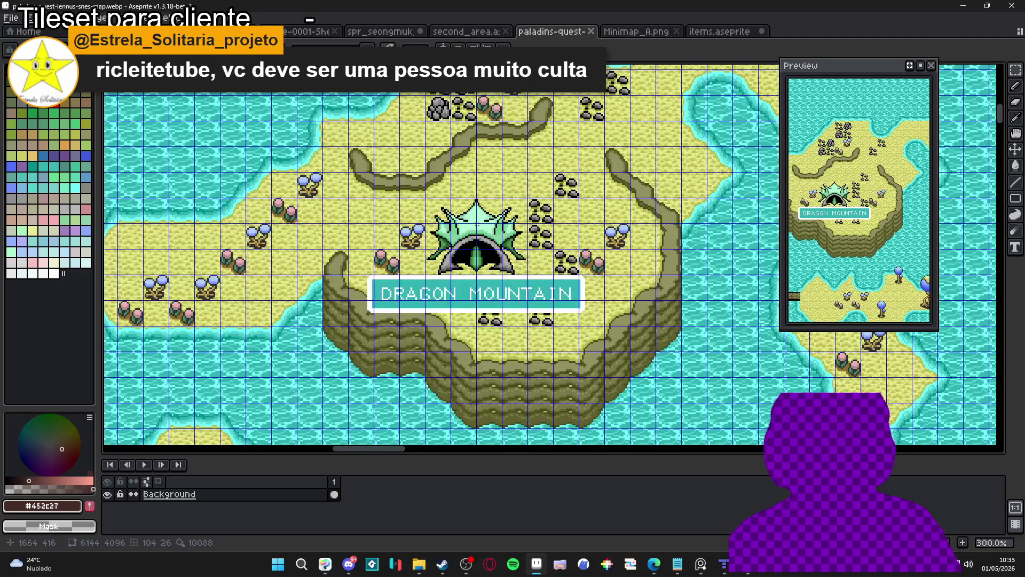
scroll(477, 223, down, 1)
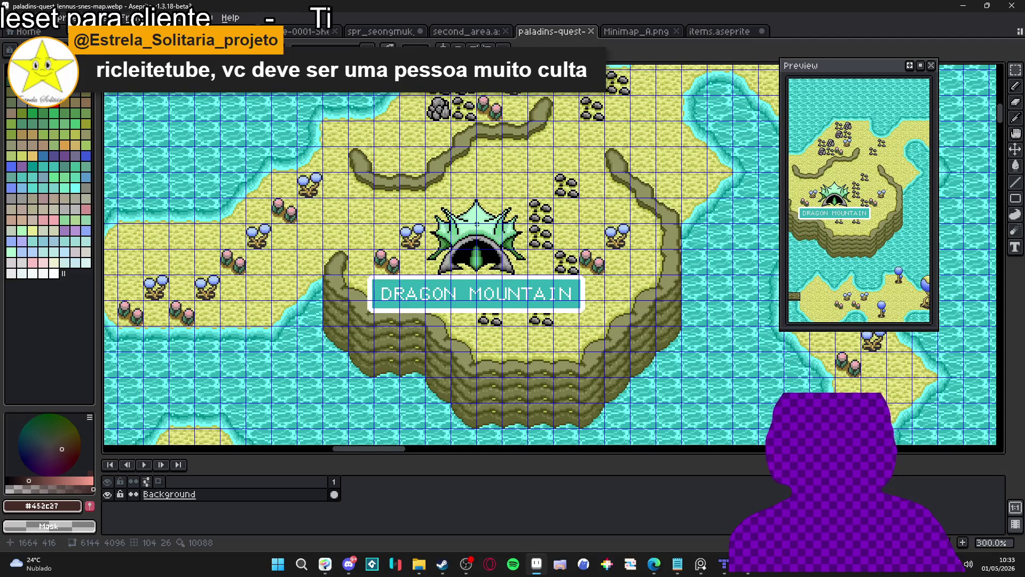
scroll(478, 229, down, 1)
scroll(479, 229, up, 5)
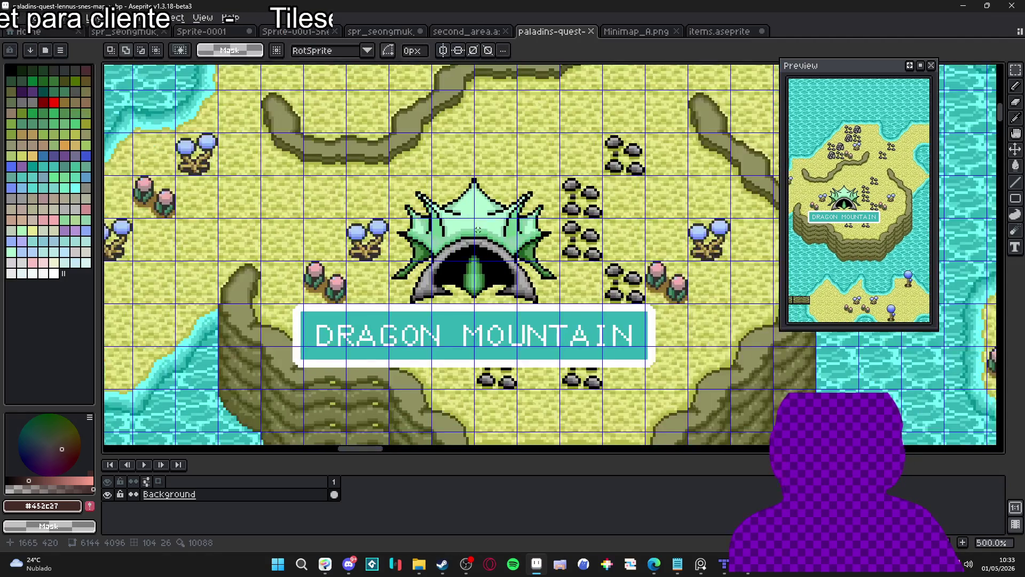
scroll(482, 233, down, 3)
scroll(483, 235, down, 1)
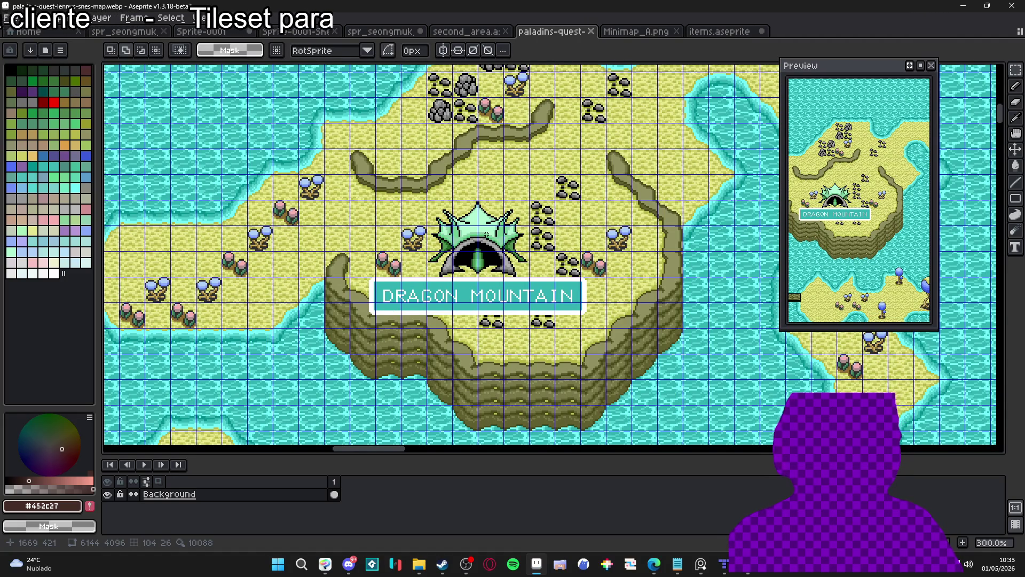
scroll(486, 234, down, 1)
scroll(486, 233, up, 1)
click(667, 33)
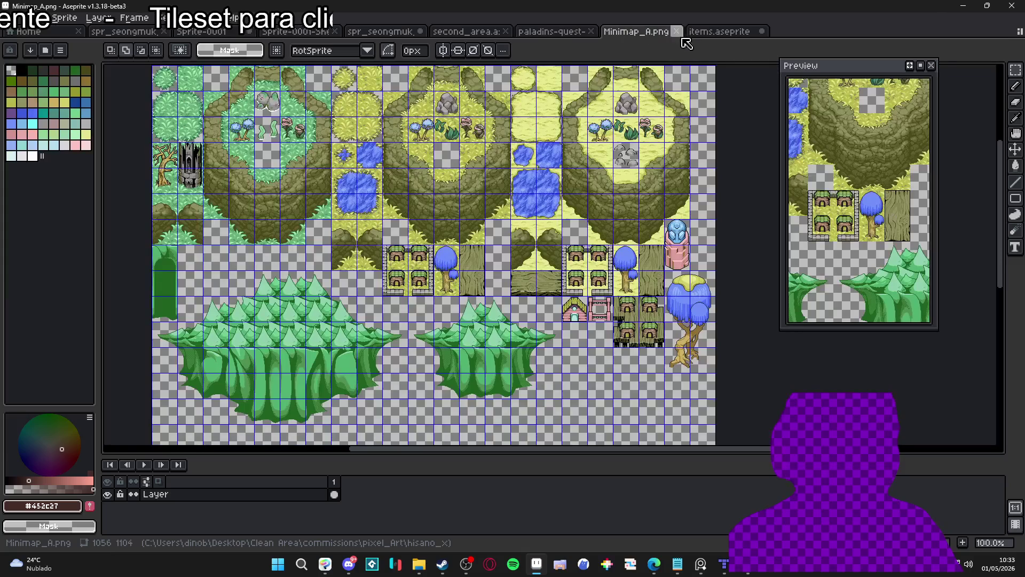
Switch to items.aseprite to view the two duplicated fountain tiles on water.
click(723, 32)
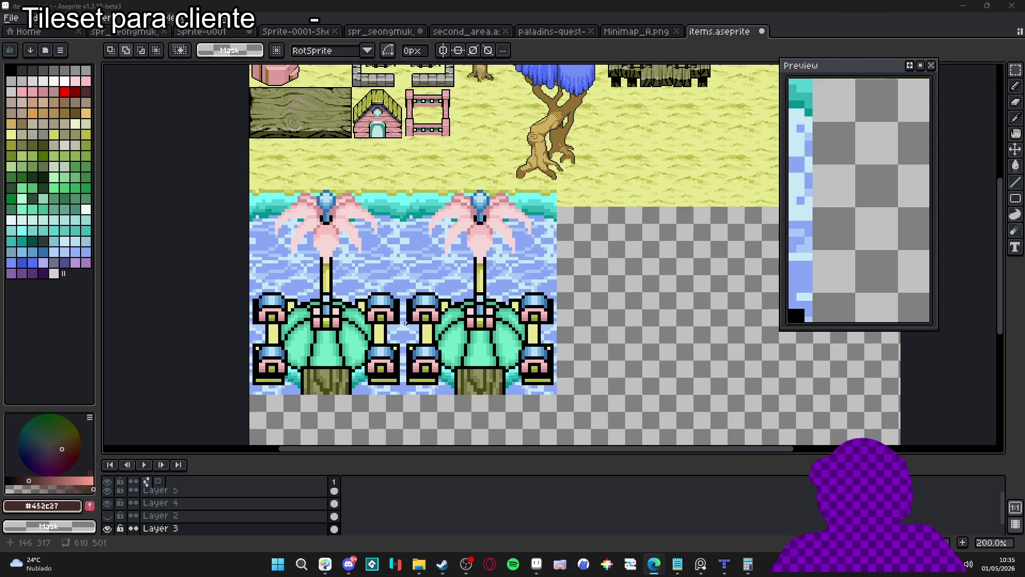
Show the grid and enable horizontal symmetry with its axis at the fountain's centre.
drag(391, 376, 396, 376)
key(ctrl+apostrophe)
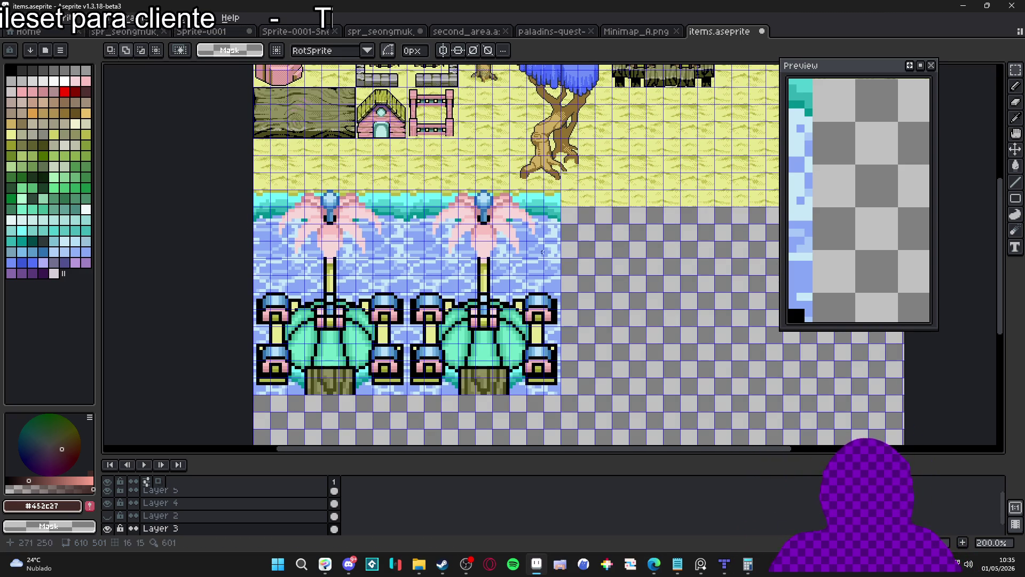
click(443, 50)
mouse_move(662, 67)
mouse_down()
mouse_move(498, 85)
mouse_move(482, 102)
mouse_move(487, 114)
mouse_up()
scroll(486, 115, up, 10)
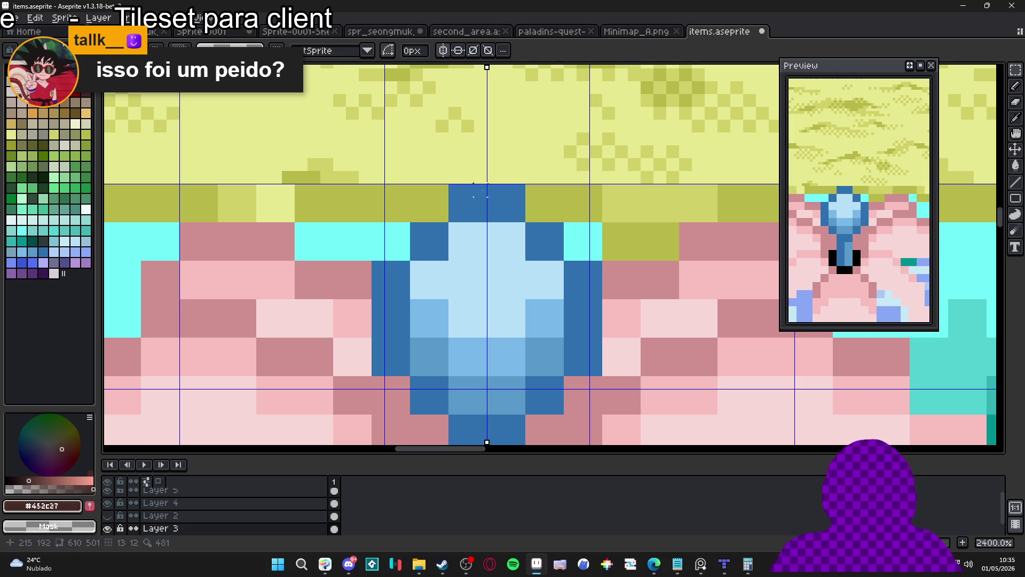
scroll(476, 228, down, 5)
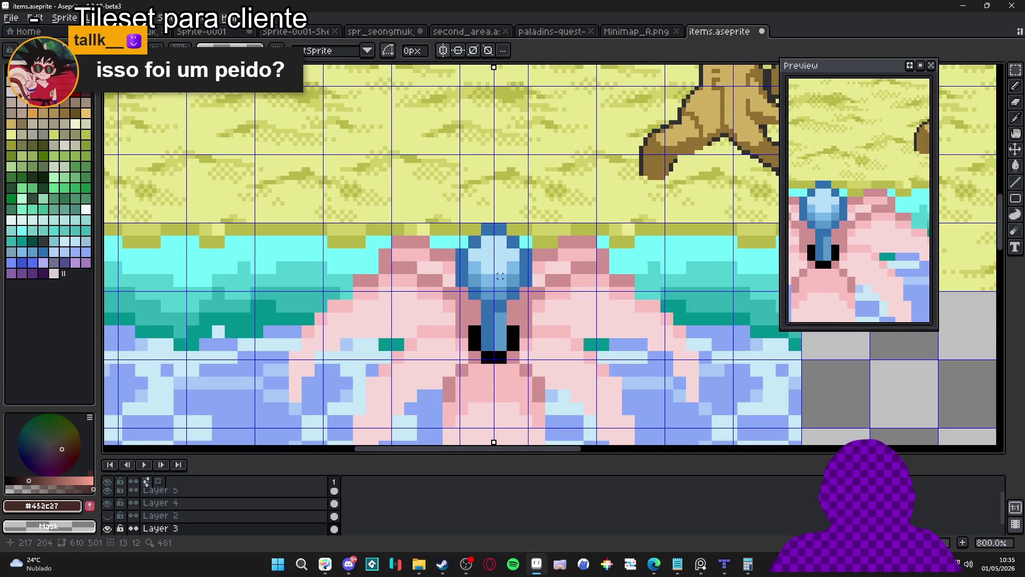
scroll(508, 284, down, 2)
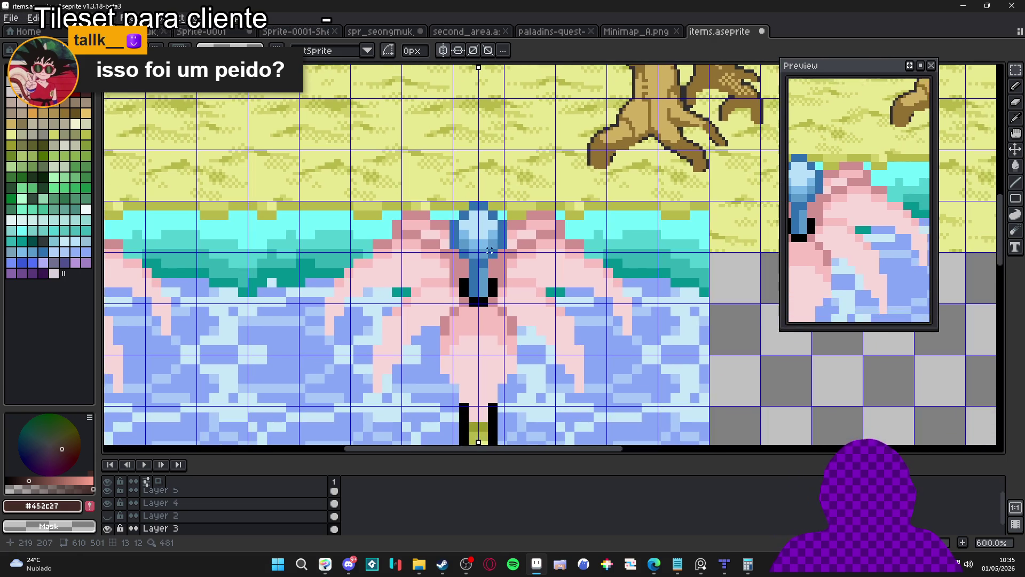
With the Pencil, paint a mirrored dark-blue #3070b0 outline around the bulb top.
key(b)
scroll(463, 205, up, 5)
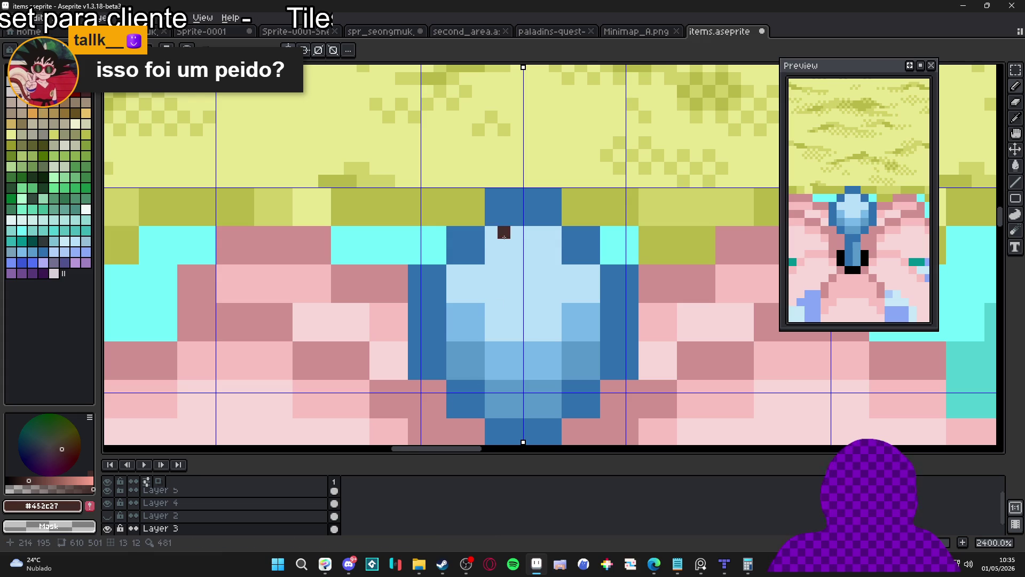
alt+click(502, 199)
drag(478, 220, 466, 216)
click(478, 207)
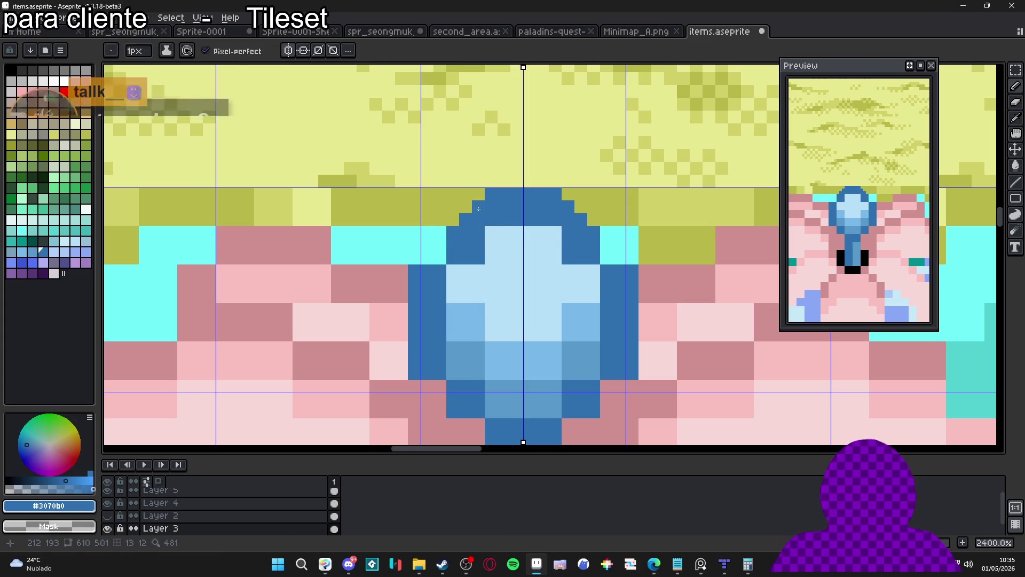
click(439, 256)
mouse_move(439, 254)
mouse_down()
mouse_move(427, 256)
mouse_move(435, 234)
mouse_move(468, 207)
mouse_up()
Fill the bulb interior with light blue #b8e0f8 and reshape its upper-left outline arc.
alt+click(491, 245)
click(477, 258)
click(478, 245)
click(452, 258)
click(463, 256)
click(465, 245)
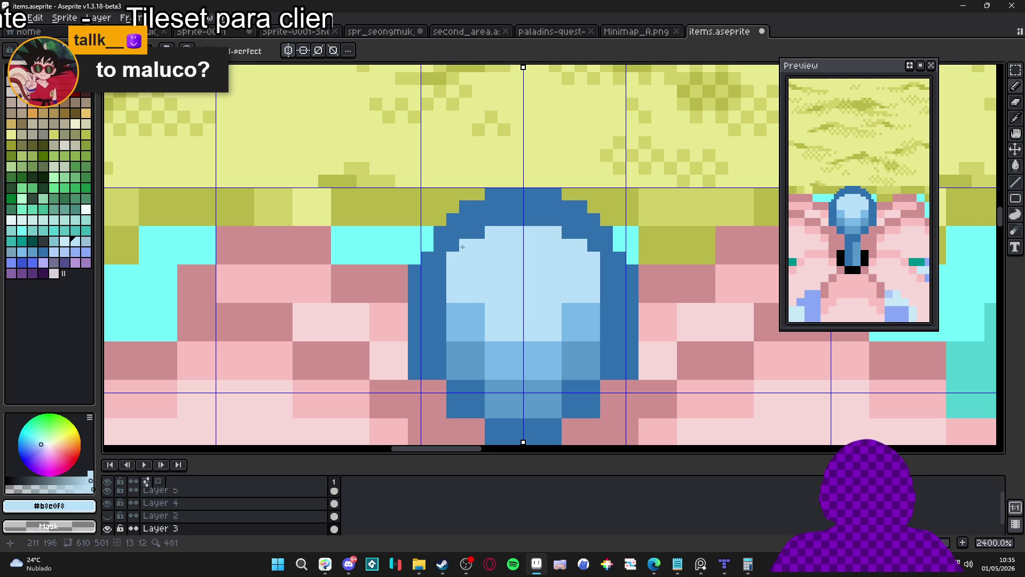
scroll(470, 240, down, 4)
scroll(502, 211, up, 2)
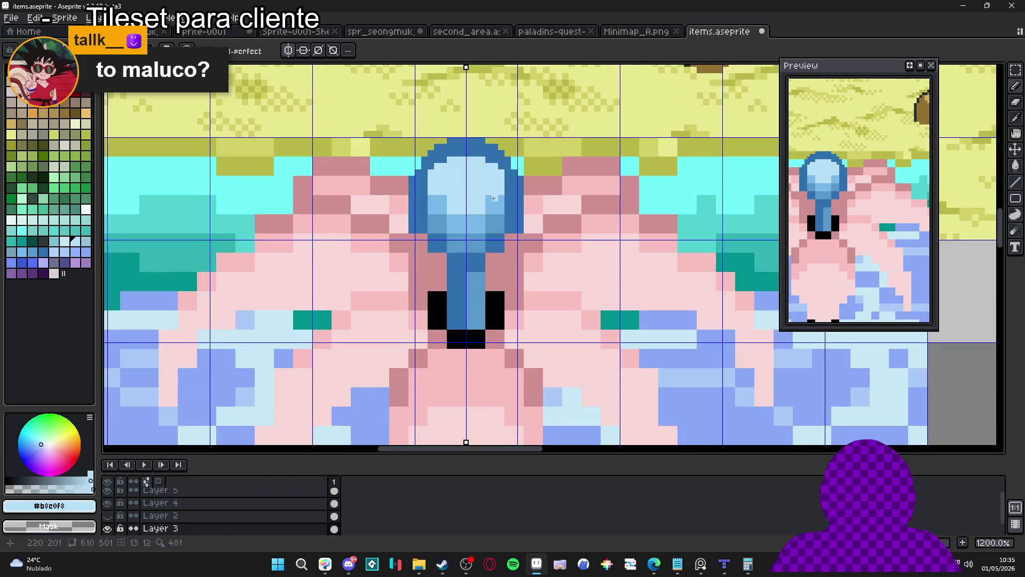
scroll(487, 183, down, 4)
click(464, 208)
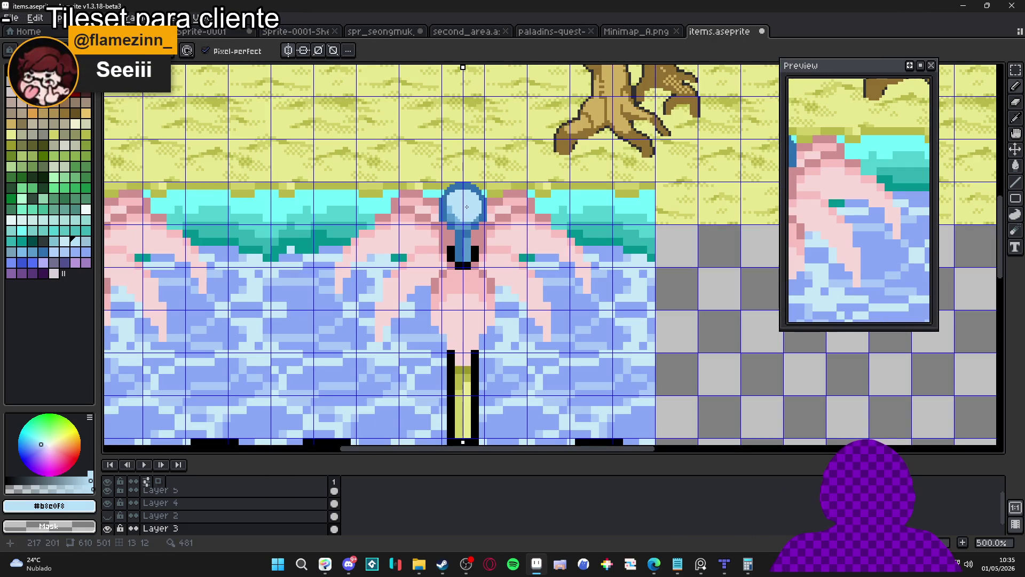
scroll(464, 208, up, 1)
drag(465, 208, 463, 206)
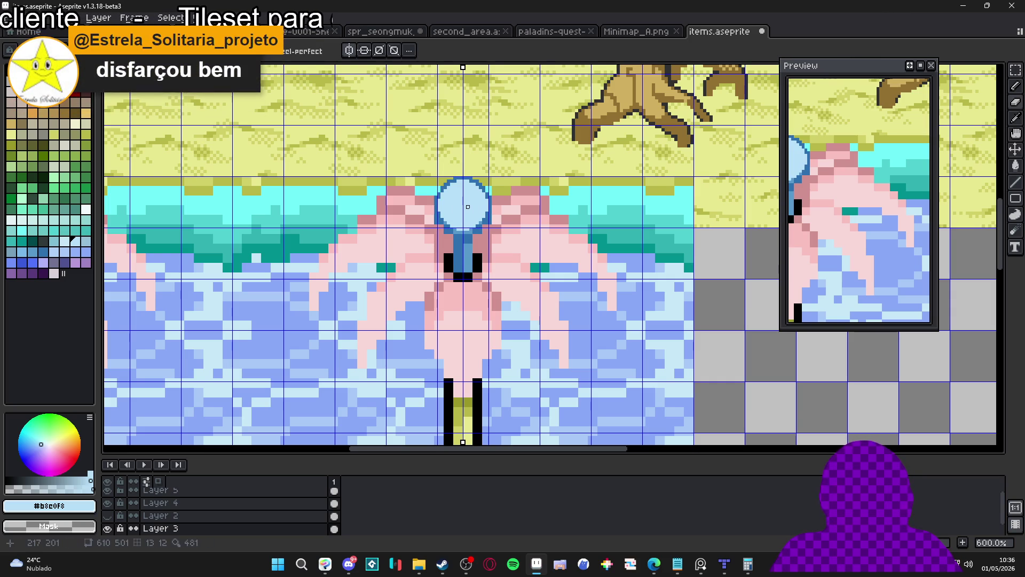
Show the pixel grid and rectangle-select the upper part of the right fountain tile.
scroll(472, 200, up, 4)
scroll(501, 160, up, 1)
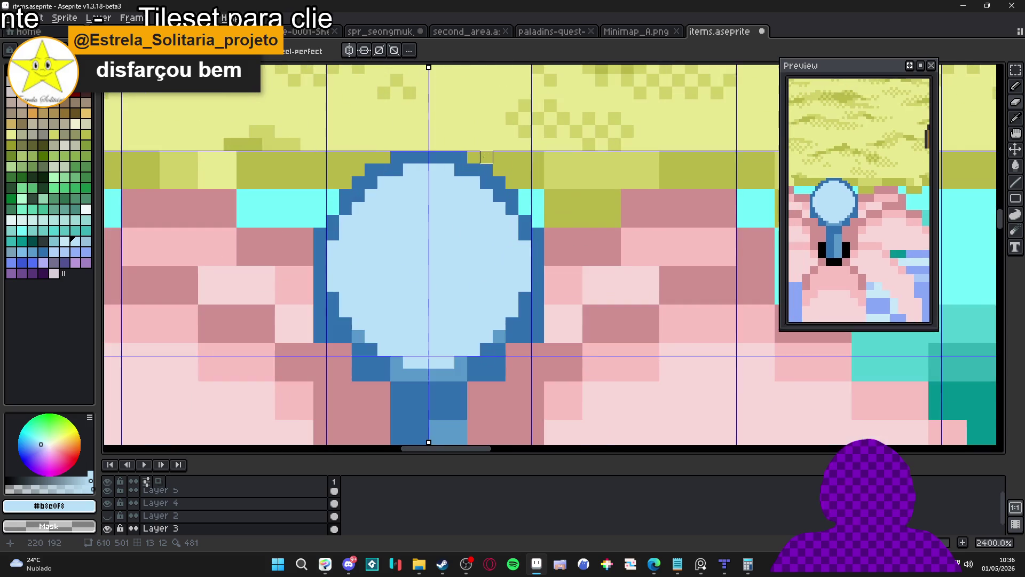
scroll(517, 181, down, 5)
scroll(644, 169, up, 3)
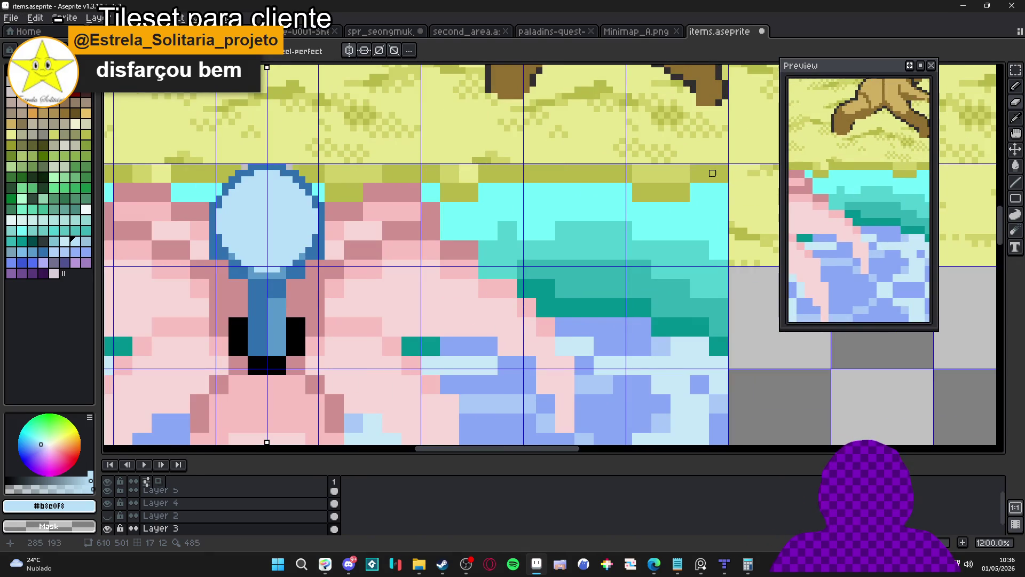
scroll(613, 298, down, 2)
scroll(613, 299, down, 2)
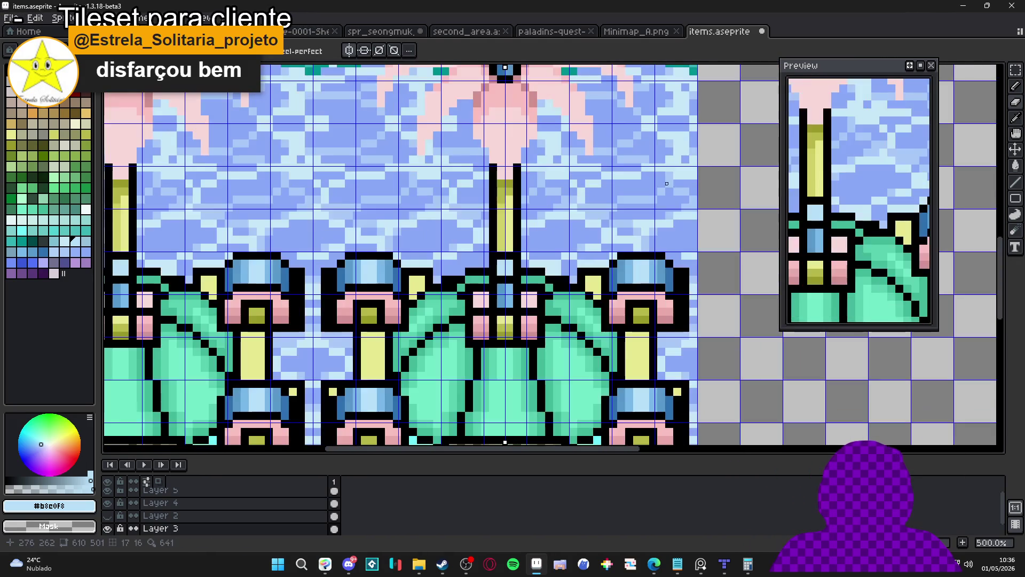
scroll(693, 258, up, 3)
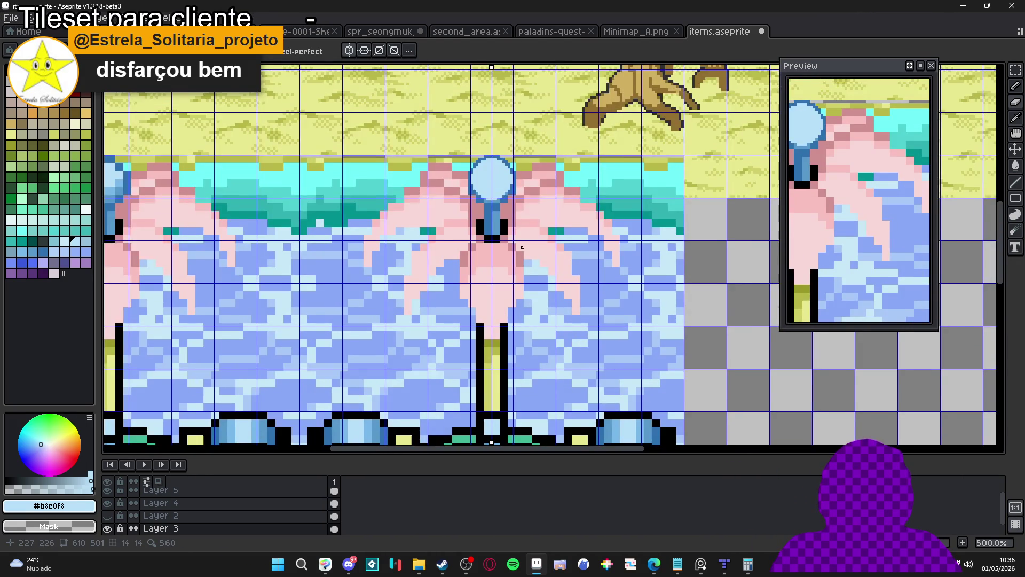
scroll(522, 246, down, 1)
scroll(411, 180, up, 1)
scroll(392, 197, down, 1)
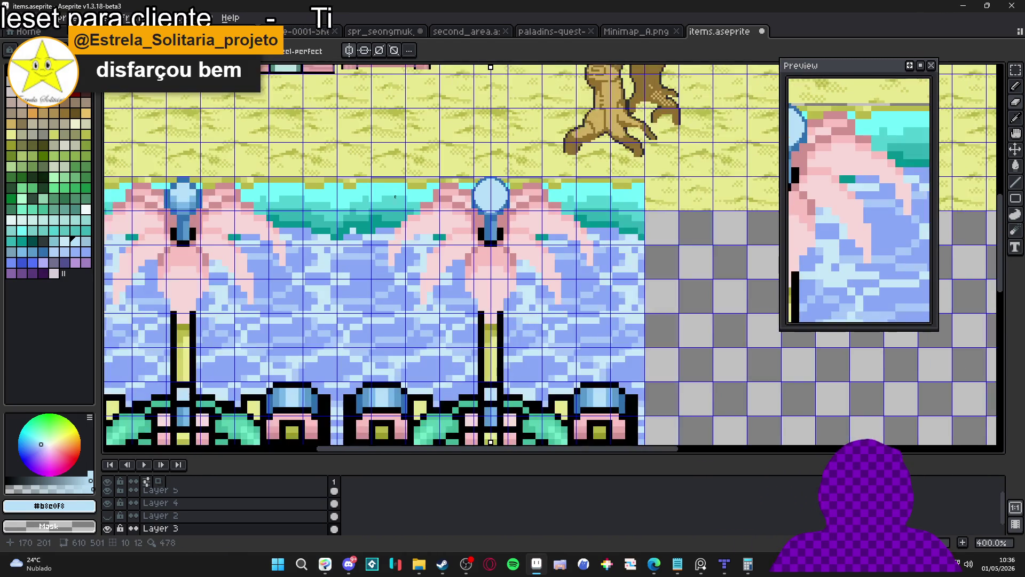
scroll(440, 192, up, 5)
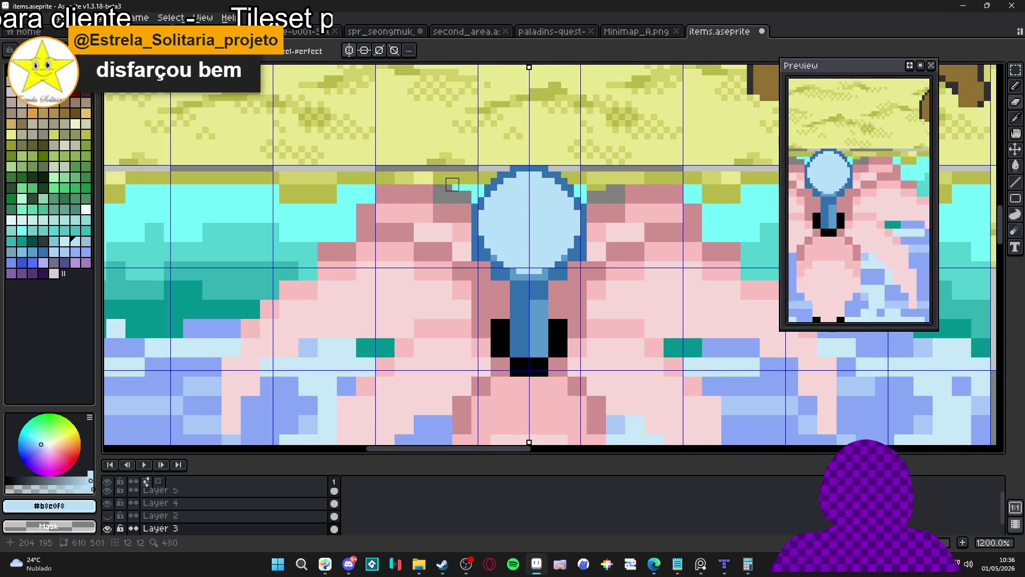
scroll(458, 214, down, 5)
scroll(458, 214, down, 1)
scroll(430, 219, down, 3)
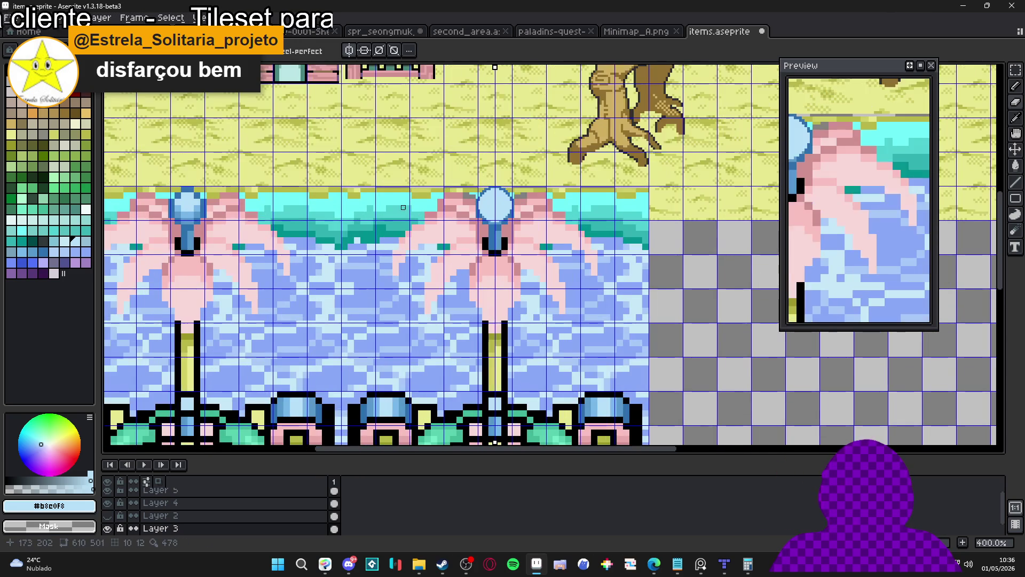
scroll(408, 260, up, 1)
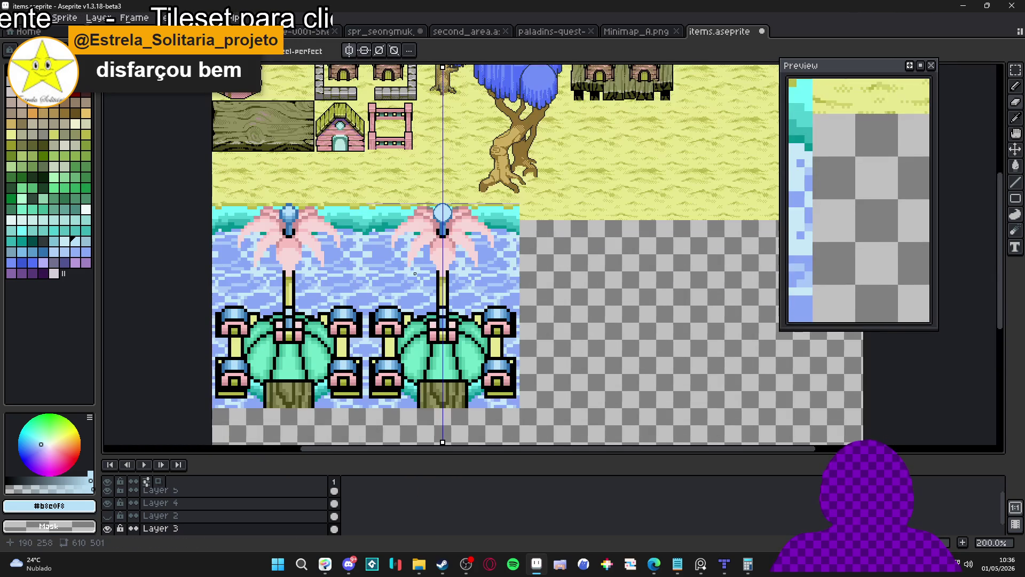
key(ctrl+apostrophe)
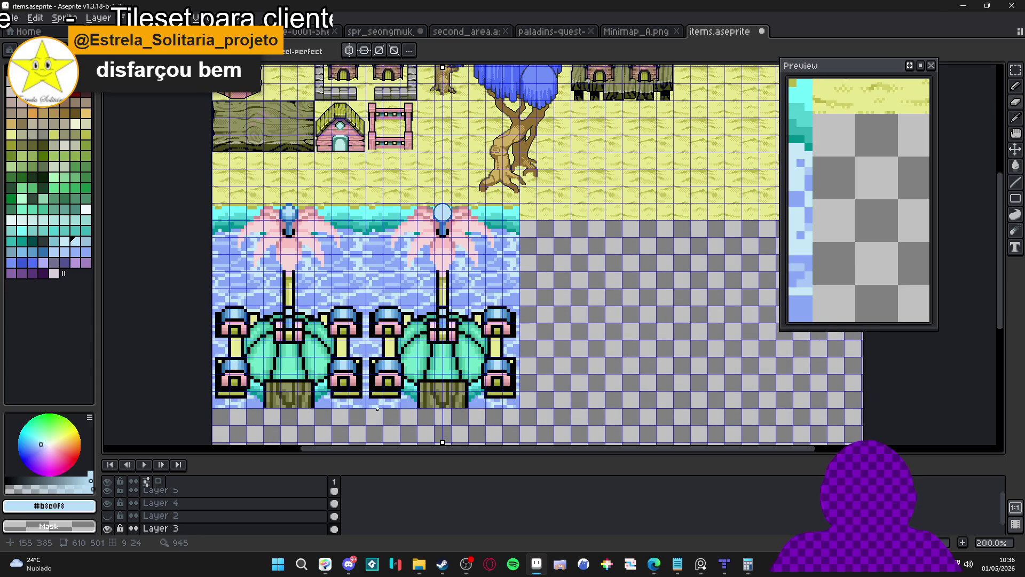
key(m)
mouse_move(378, 409)
mouse_down()
mouse_move(440, 358)
mouse_move(510, 215)
mouse_move(377, 261)
mouse_up()
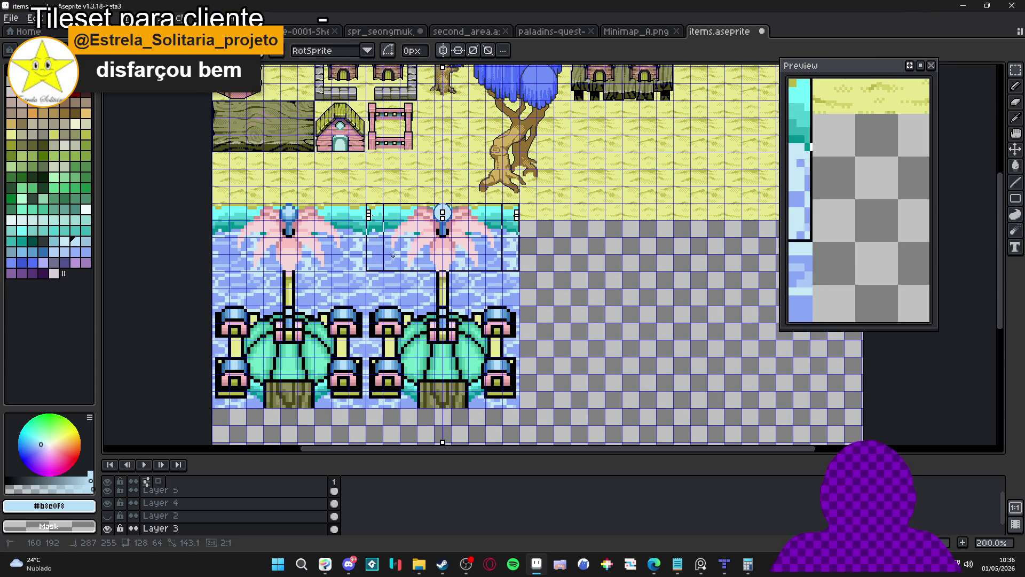
Replace the cyan and then the teal shoreline pixels in the selection with transparency.
scroll(484, 231, up, 2)
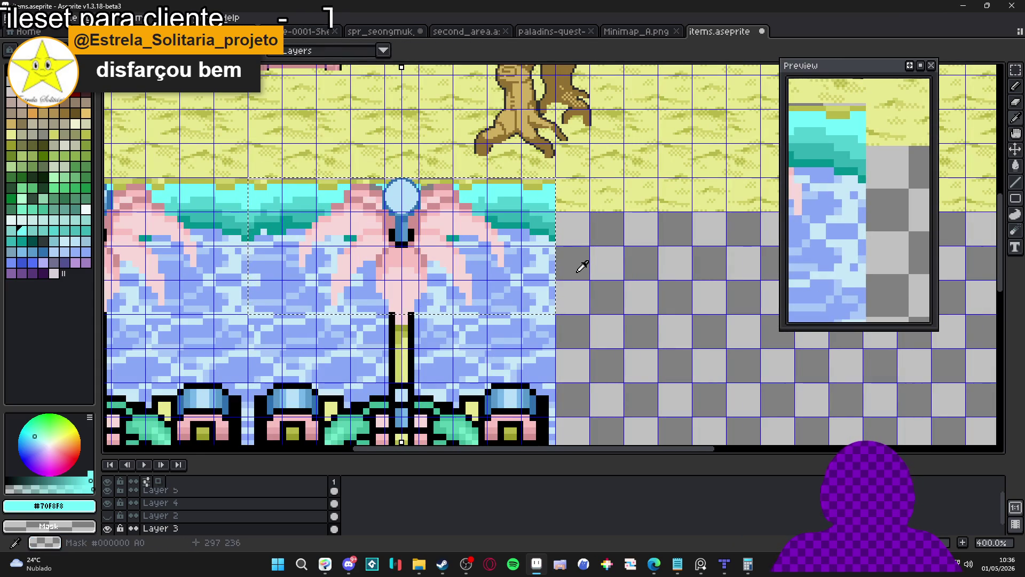
key(shift+r)
key(Return)
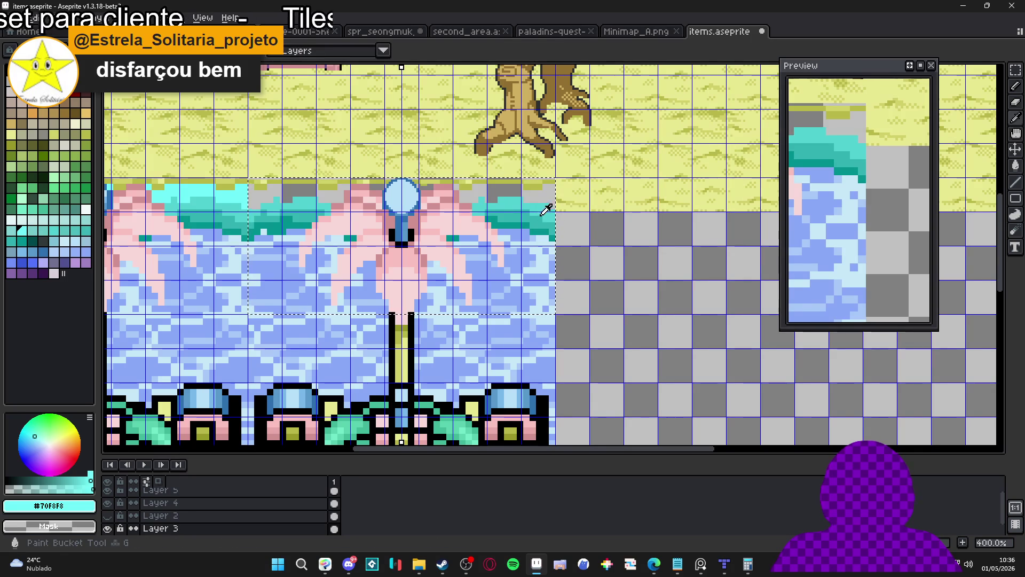
key(shift+r)
click(734, 120)
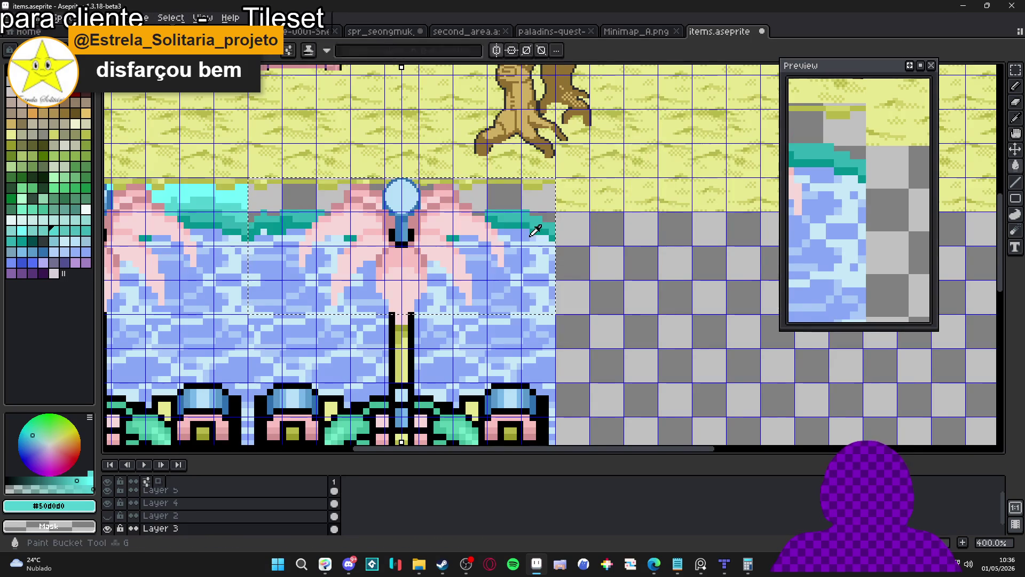
Clear the teal shades #30b0b0 and #009090 around the right tile's fronds to transparency.
alt+click(547, 219)
key(shift+r)
click(734, 120)
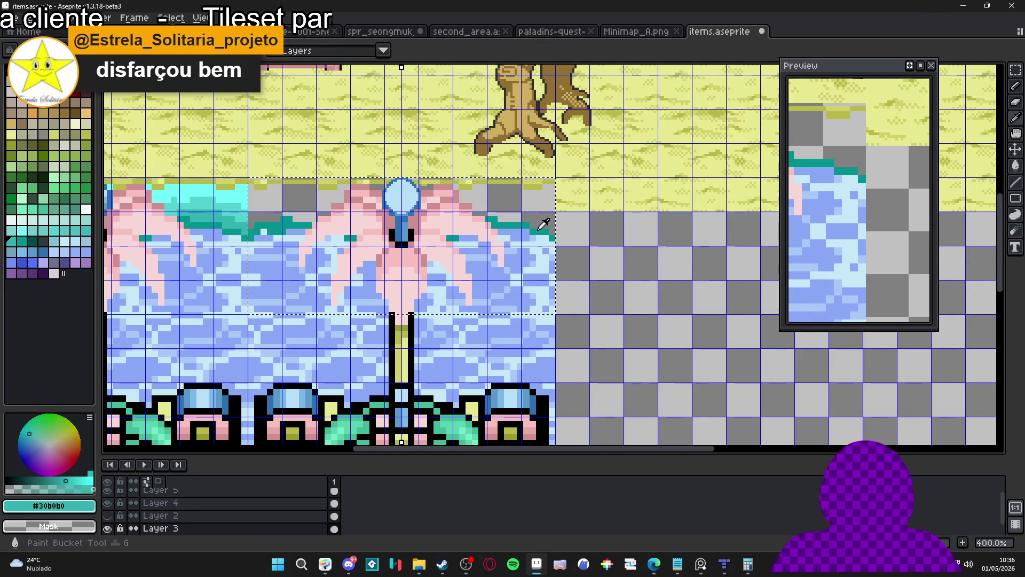
alt+click(543, 222)
key(shift+r)
click(733, 119)
Clear the water blues #88a8f8, #a8c8f8 and the palest blue, then deselect.
alt+click(540, 242)
key(shift+r)
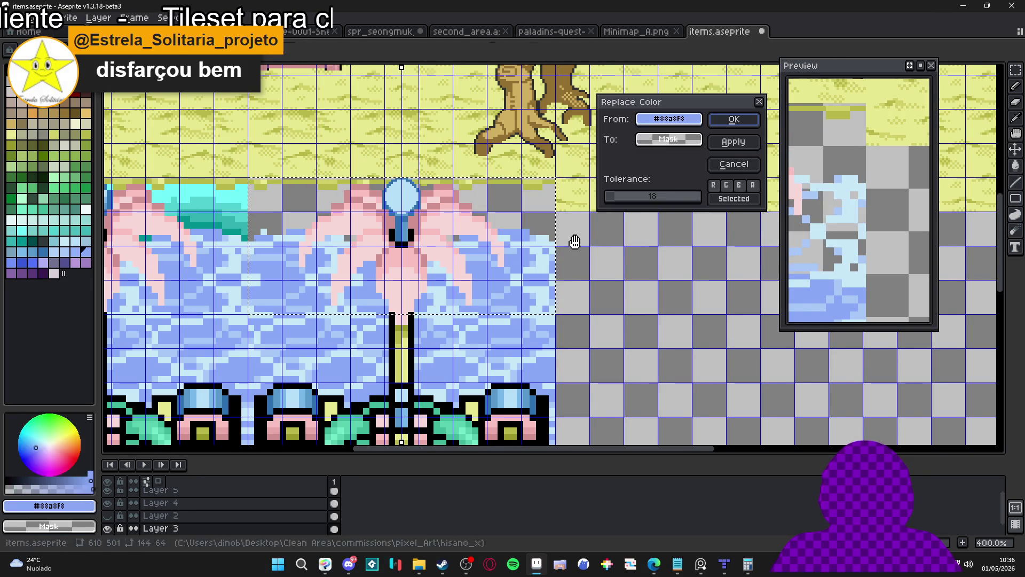
click(734, 120)
alt+click(538, 246)
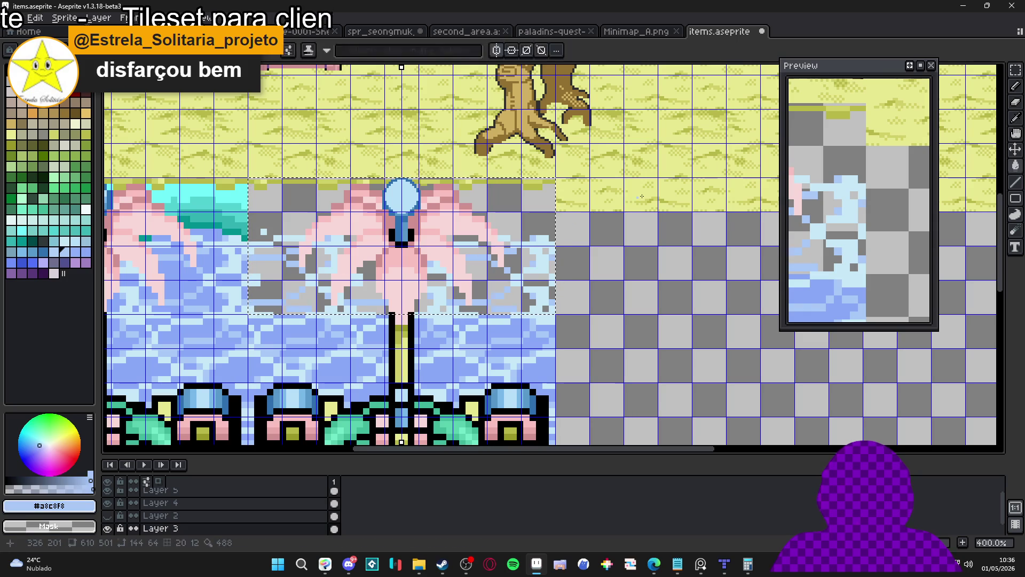
key(shift+r)
click(734, 119)
alt+click(540, 245)
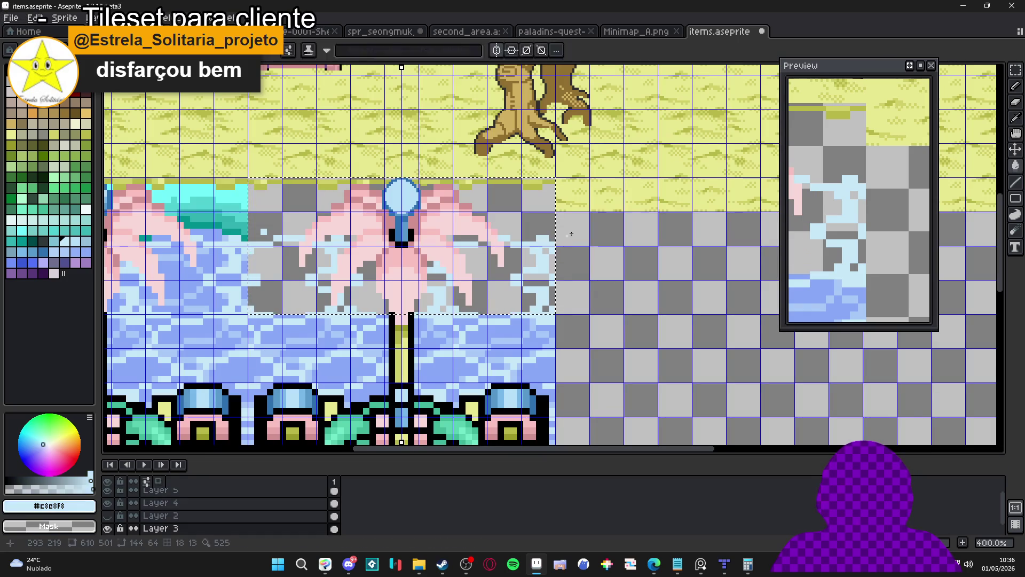
key(shift+r)
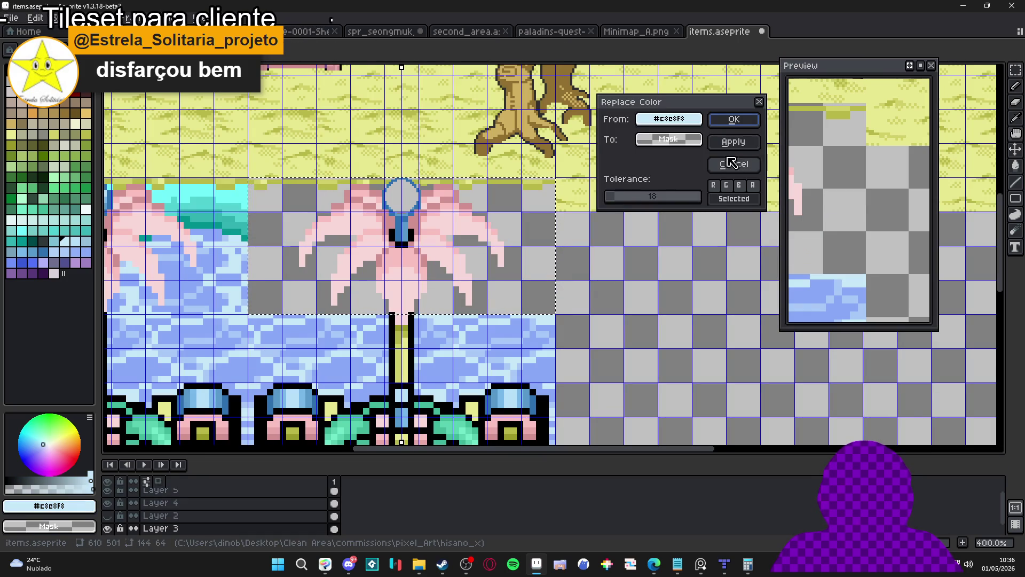
click(734, 120)
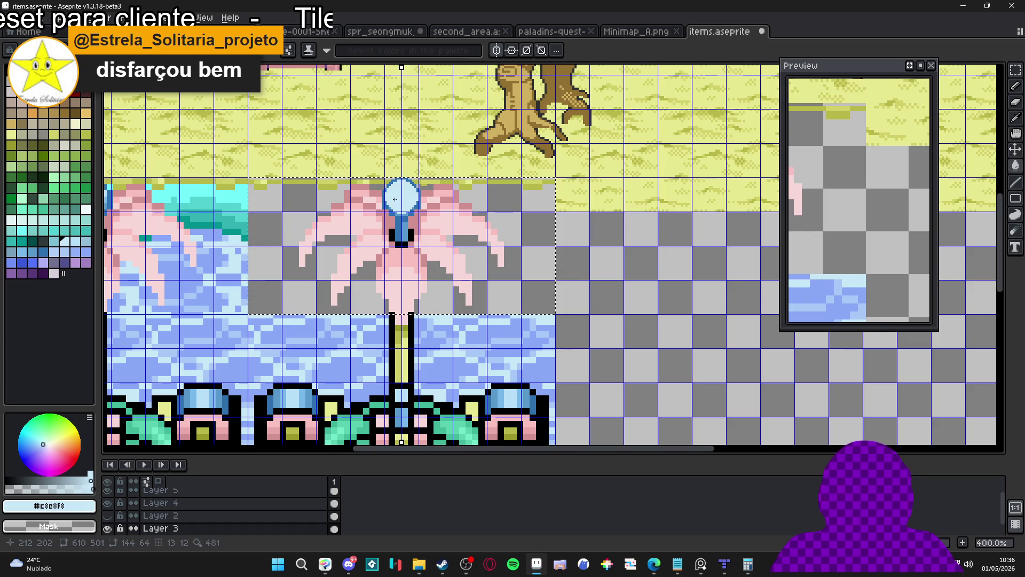
scroll(378, 209, down, 1)
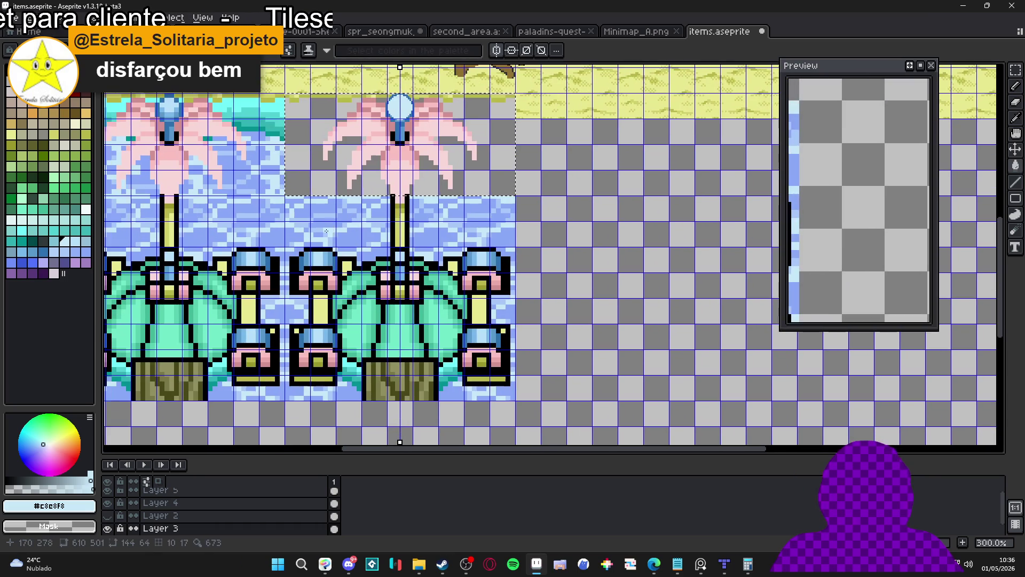
click(329, 231)
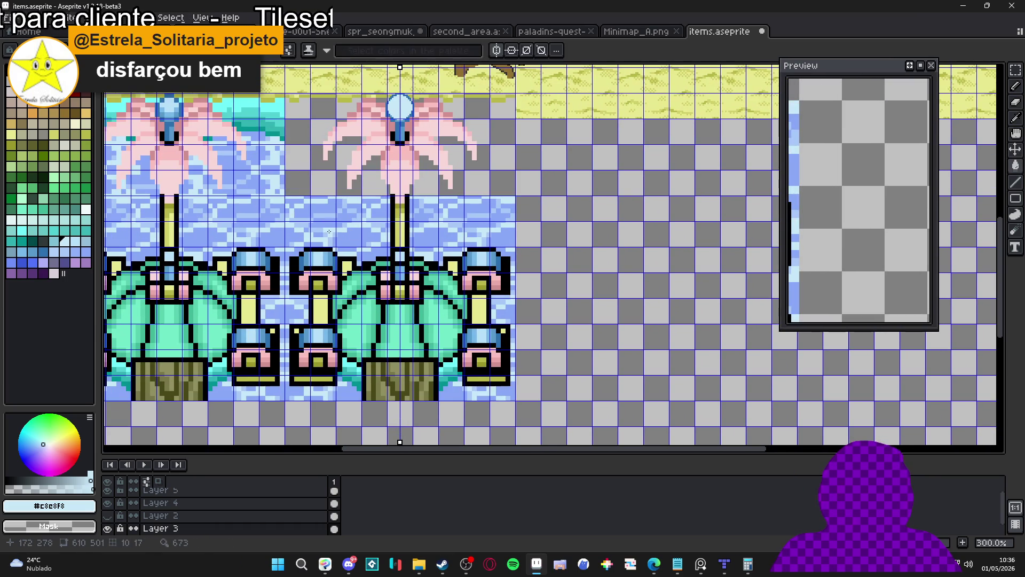
Try clearing the water in a selection around the right fountain, then undo it and deselect.
mouse_move(290, 205)
mouse_down()
mouse_move(510, 373)
mouse_move(481, 392)
mouse_move(515, 273)
mouse_up()
key(w)
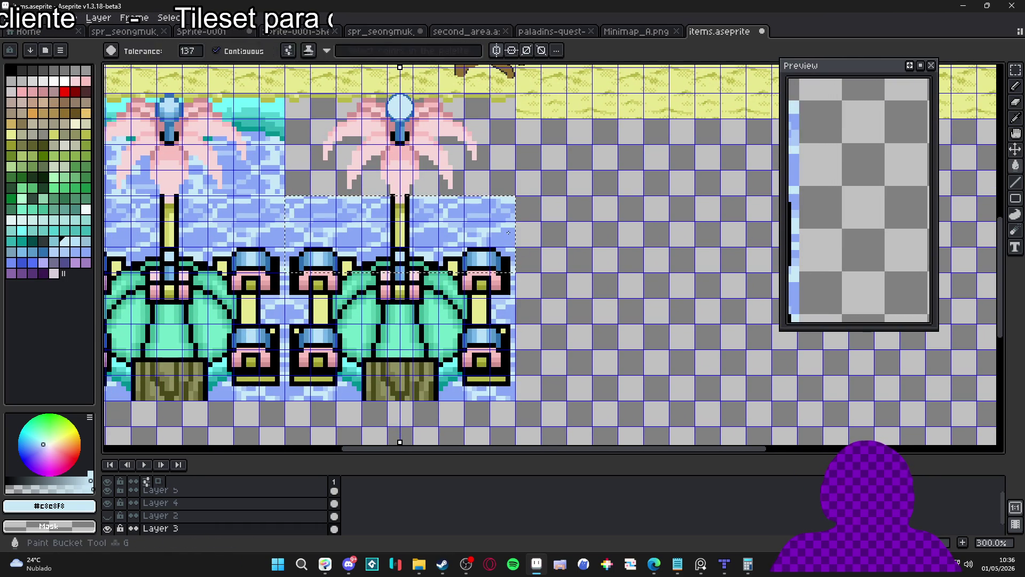
key(shift+r)
click(729, 116)
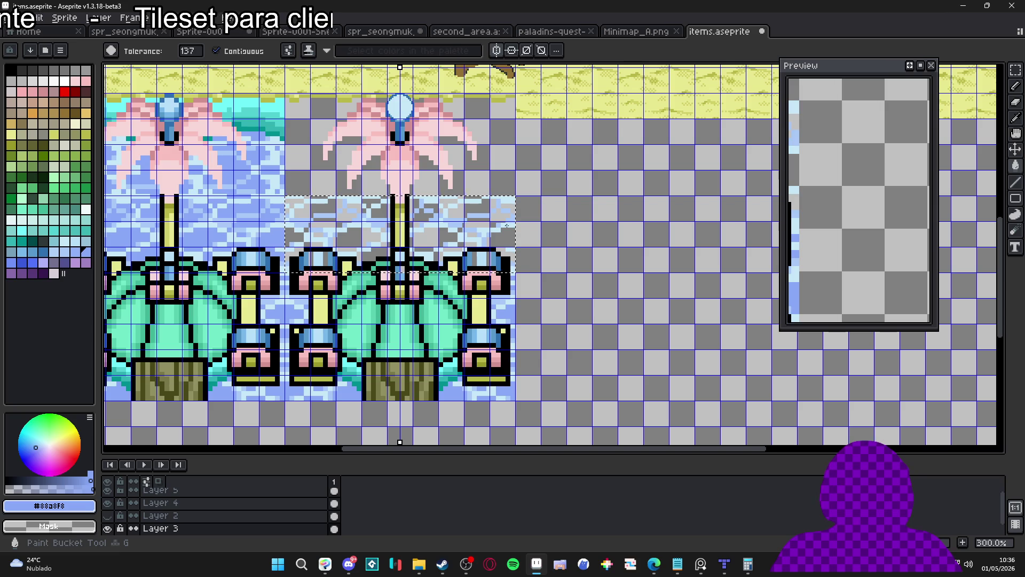
scroll(512, 231, up, 2)
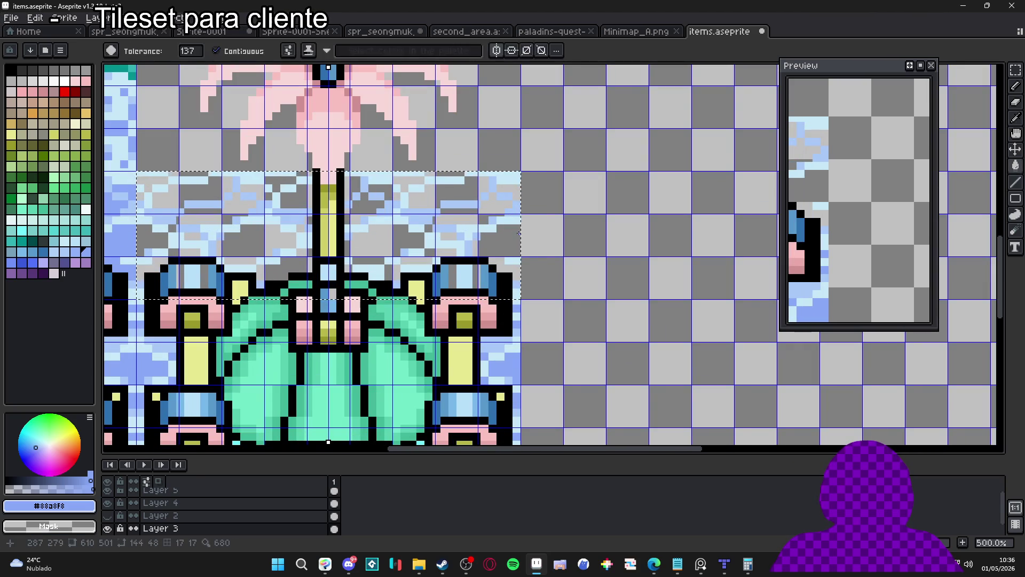
key(ctrl+z)
key(ctrl+d)
Clear #88a8f8, #c8e8f8 and #a8c8f8 from the 128x32 water strip above the base.
key(m)
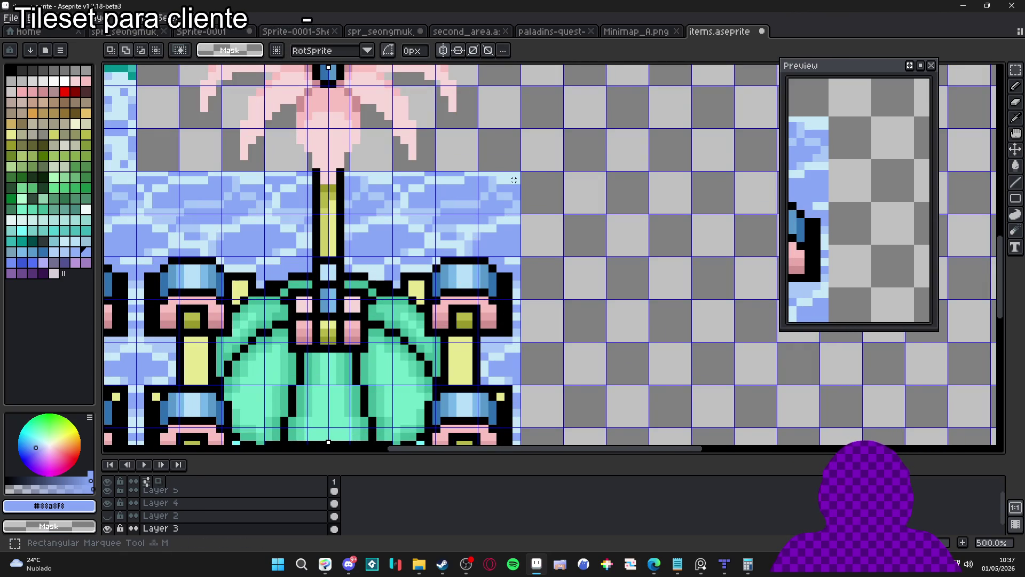
drag(139, 174, 518, 254)
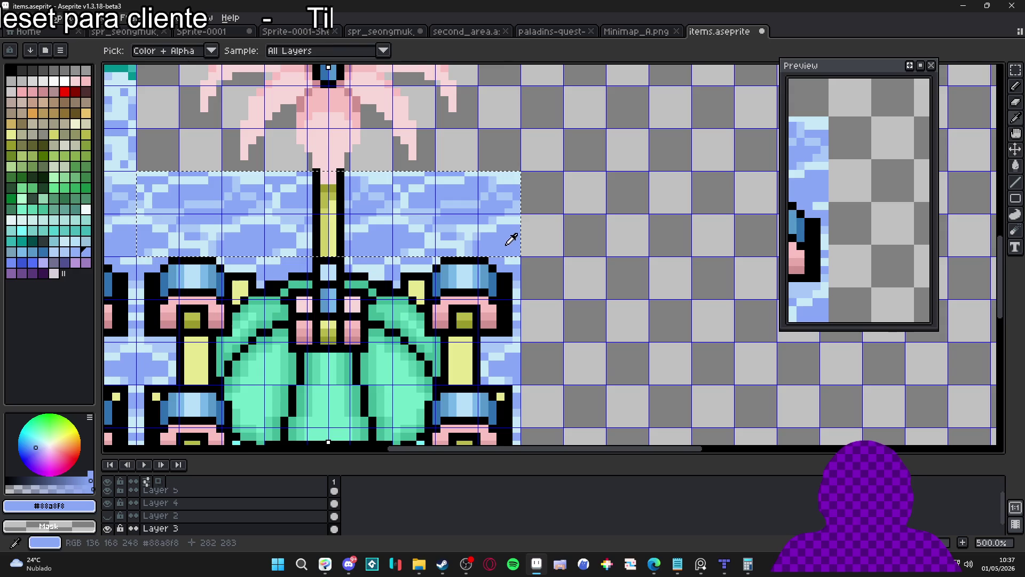
key(shift+r)
click(734, 119)
alt+click(469, 236)
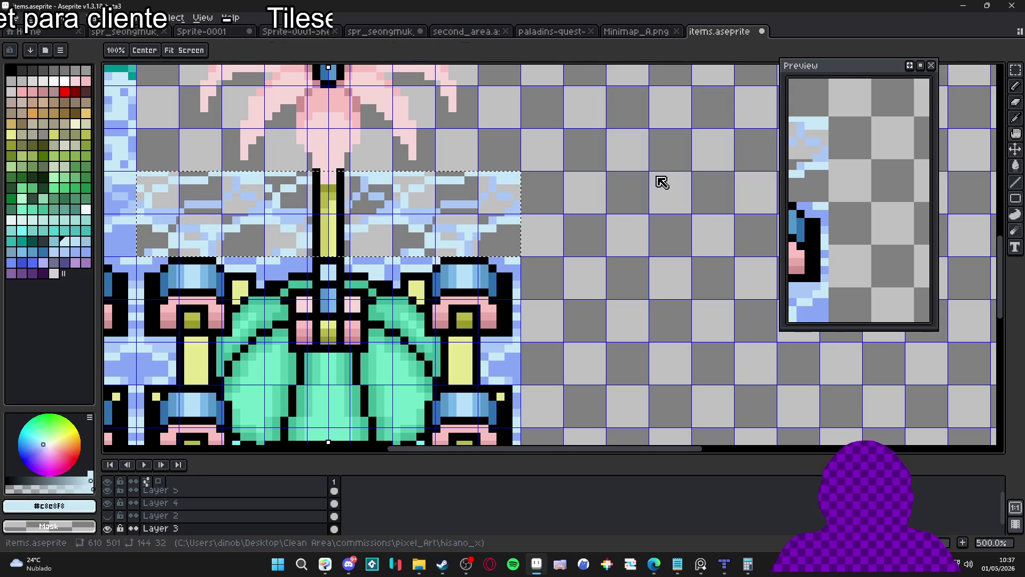
key(shift+r)
click(734, 119)
alt+click(450, 230)
key(shift+r)
click(732, 116)
Erase the tree trunk beneath the fountain, then select the columns on both sides.
drag(419, 298, 501, 219)
scroll(432, 187, up, 1)
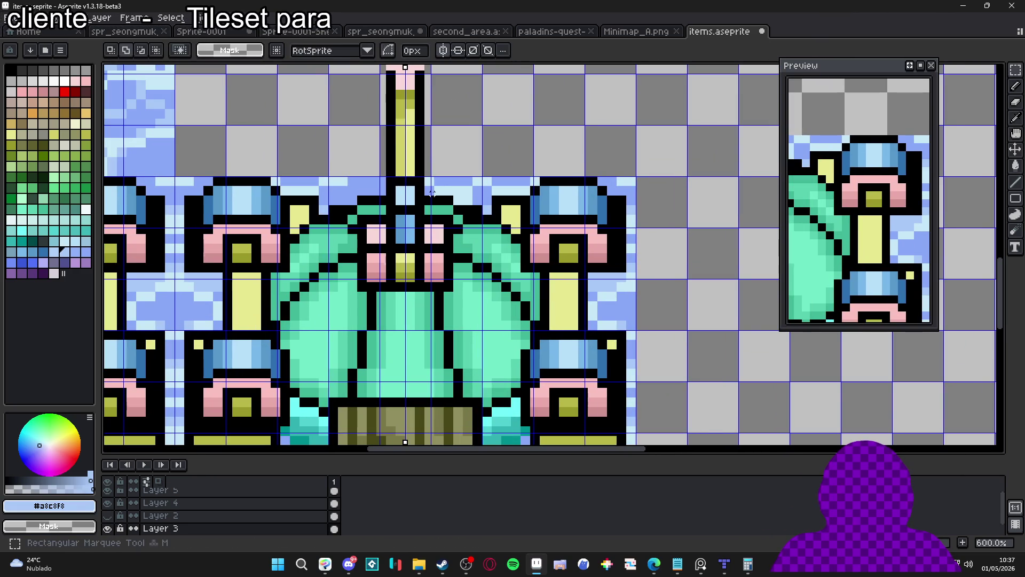
scroll(370, 198, down, 2)
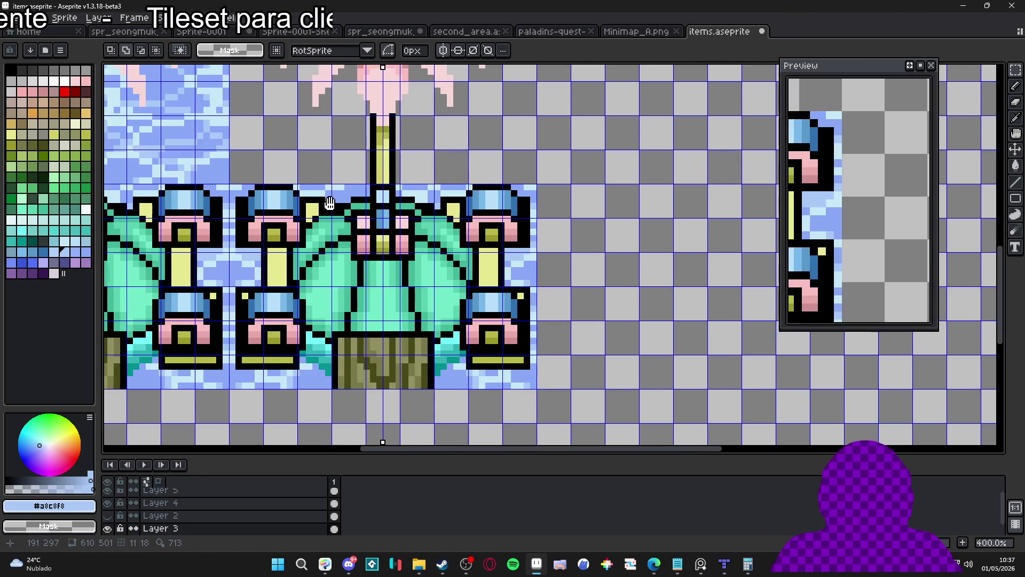
scroll(367, 347, up, 1)
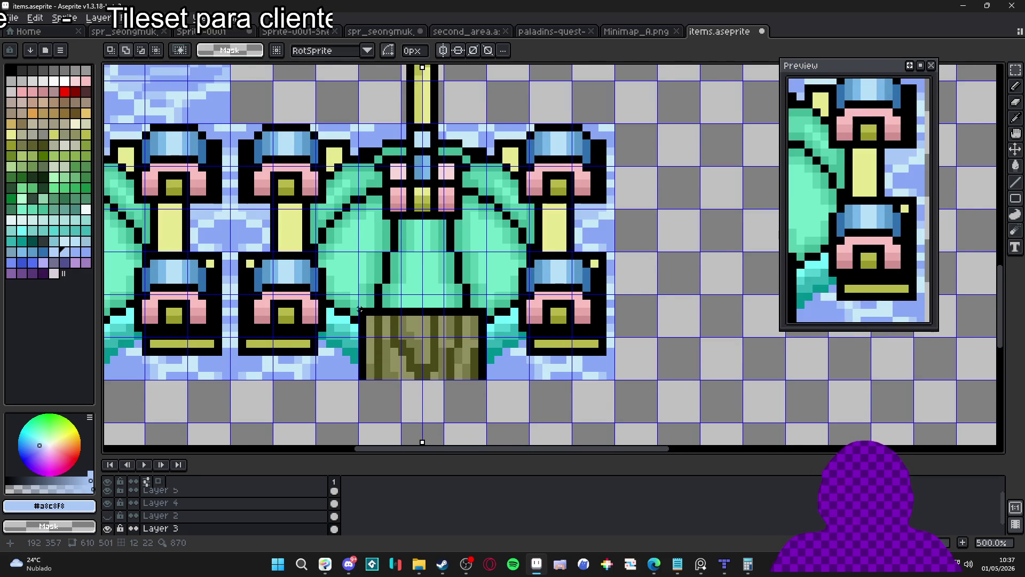
scroll(359, 310, up, 1)
scroll(362, 311, up, 1)
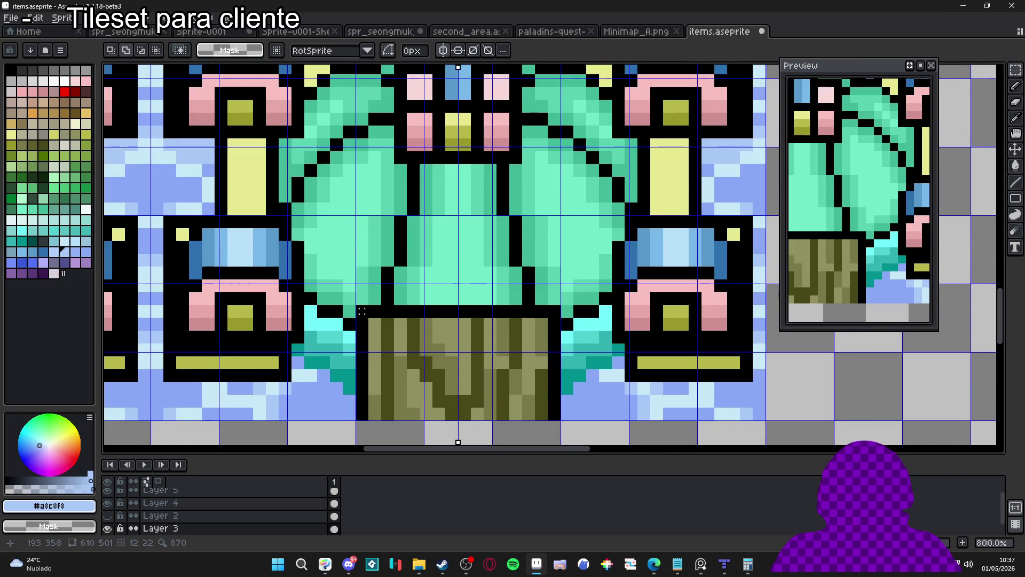
scroll(362, 311, down, 1)
drag(355, 304, 514, 409)
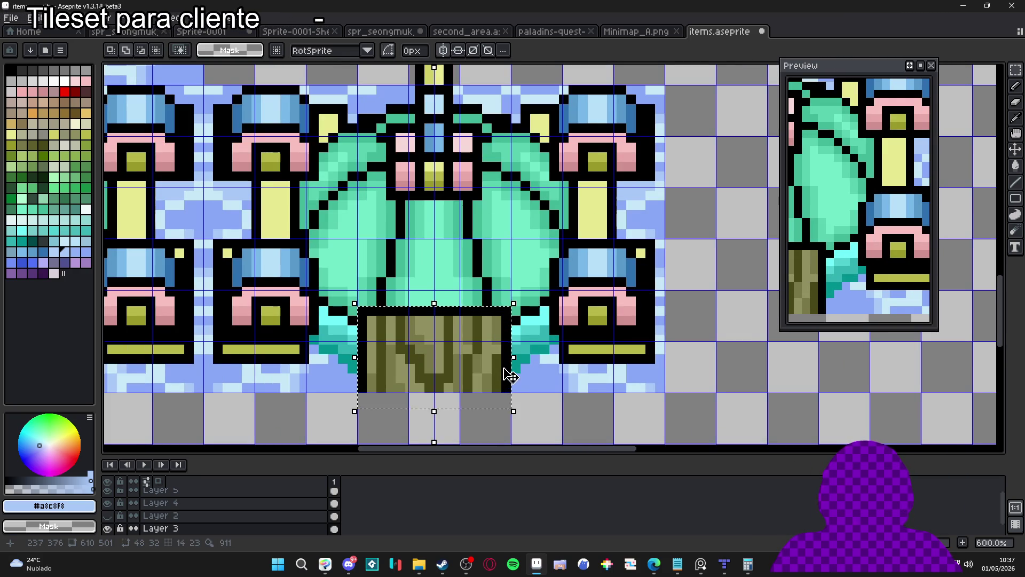
key(Delete)
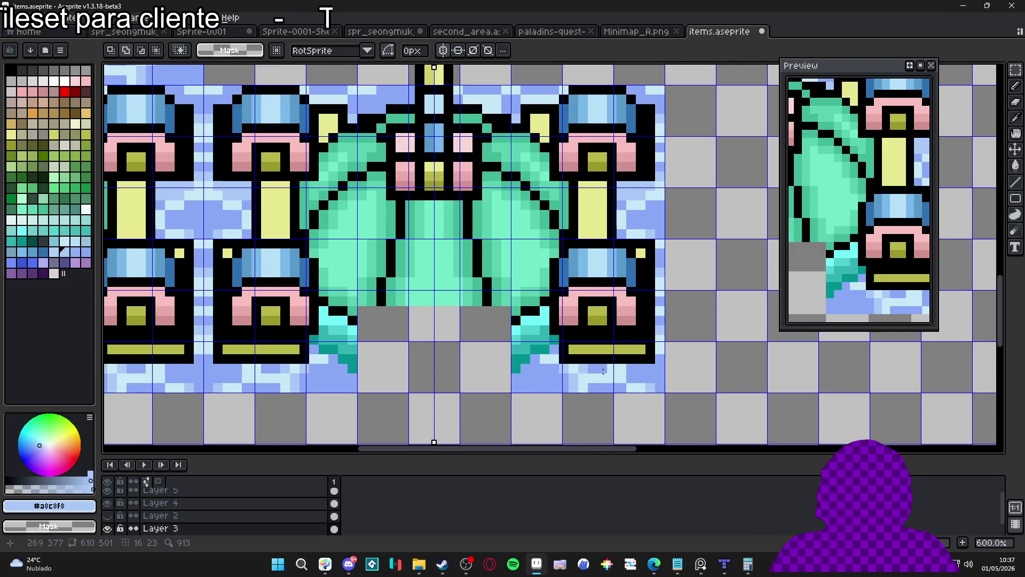
scroll(656, 384, down, 1)
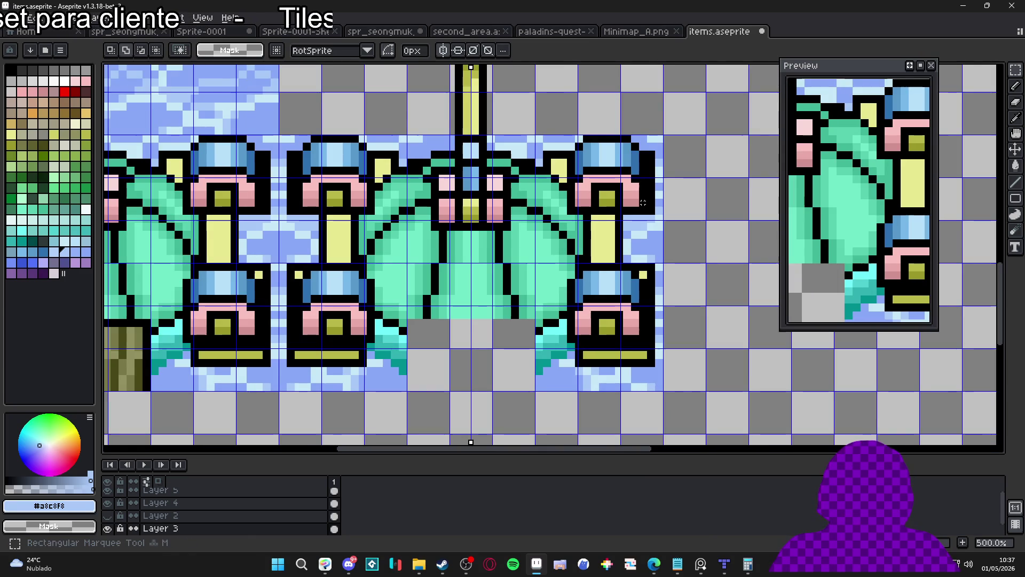
mouse_move(648, 162)
mouse_down()
mouse_move(476, 165)
mouse_move(640, 170)
mouse_move(643, 338)
mouse_up()
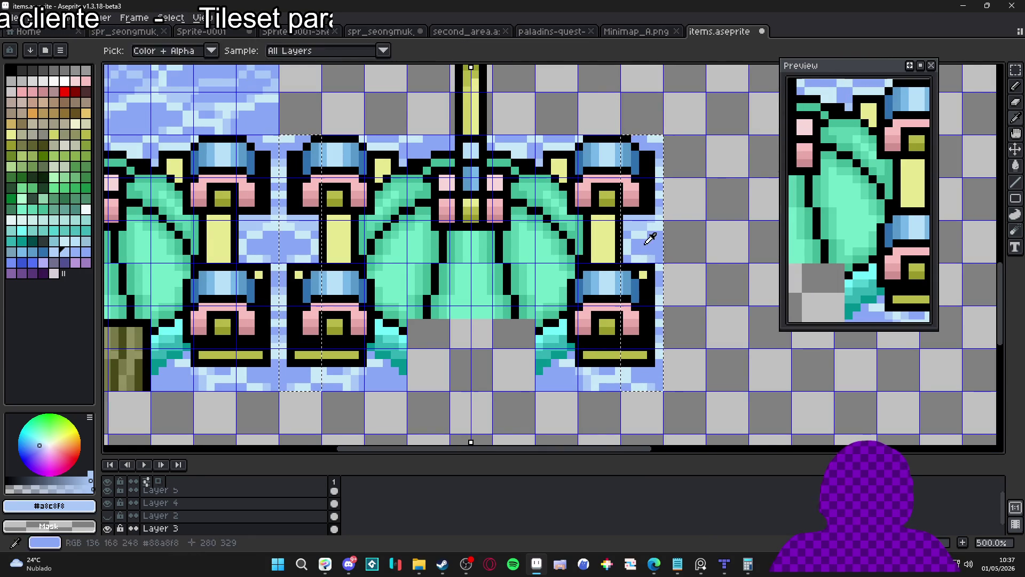
Clear the water blue and pale blue shades from the side columns, then deselect.
alt+click(643, 235)
key(shift+r)
key(Return)
alt+click(640, 221)
key(shift+r)
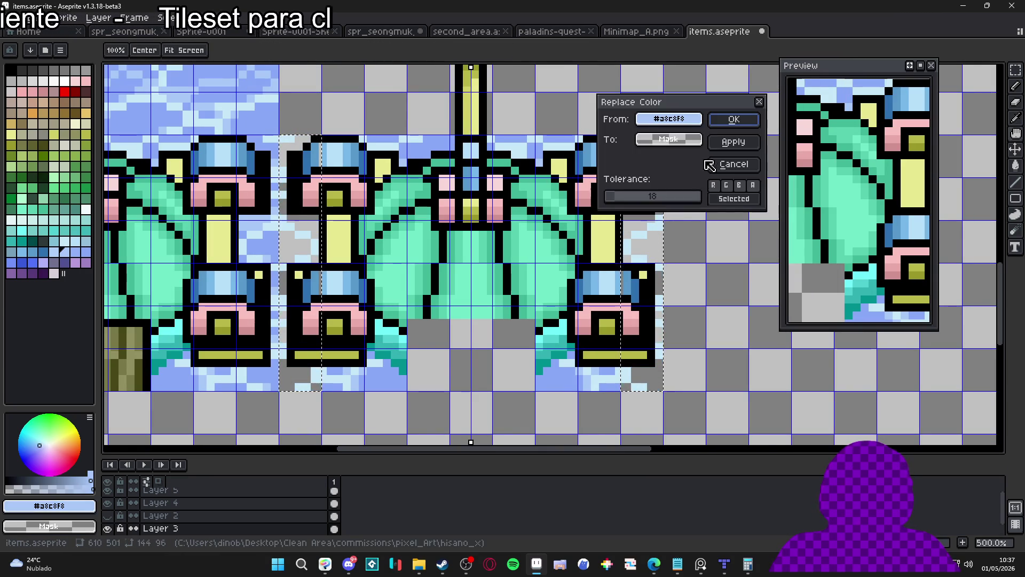
key(Return)
key(shift+r)
key(Return)
key(ctrl+d)
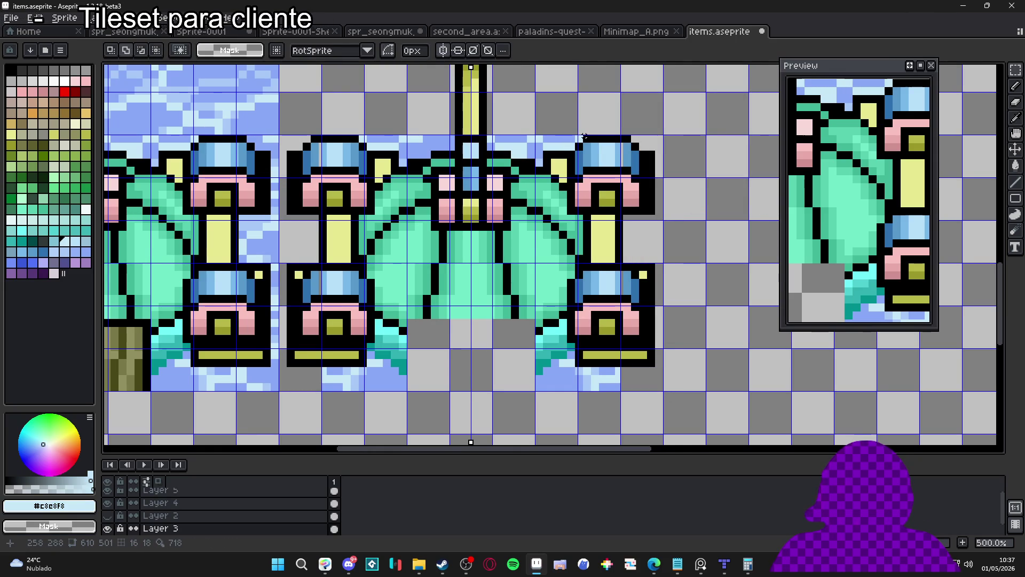
Select the thin water strip above the fountain and clear its blue to transparency.
drag(555, 140, 658, 180)
scroll(606, 154, up, 1)
scroll(676, 182, down, 1)
scroll(673, 182, up, 1)
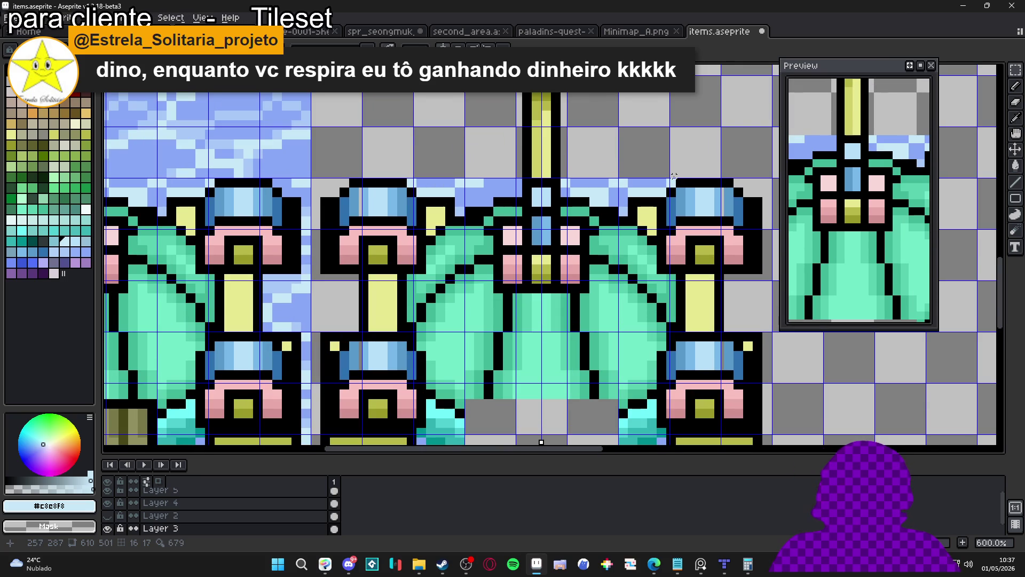
mouse_move(671, 180)
mouse_down()
mouse_move(414, 194)
mouse_move(676, 199)
mouse_up()
key(shift+r)
key(Escape)
key(shift+r)
click(734, 121)
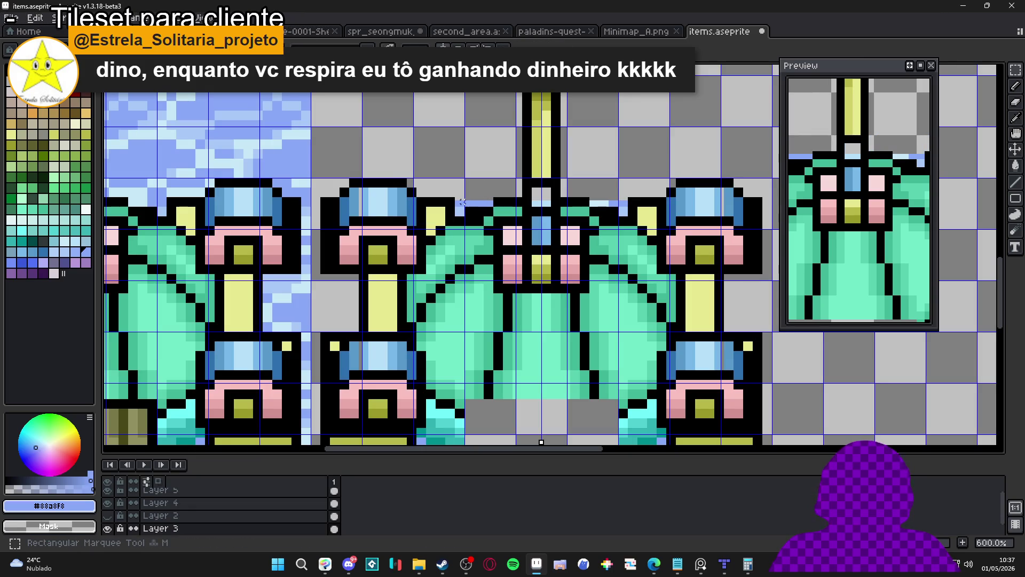
Clear the remaining light blues, including #a8c8f8, from the strip above the fountain.
key(g)
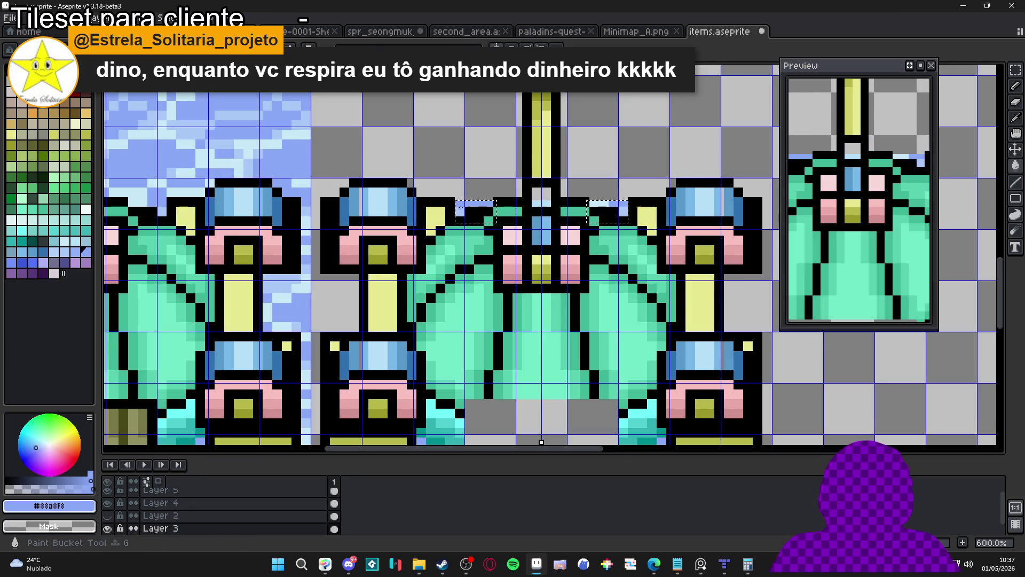
key(shift+r)
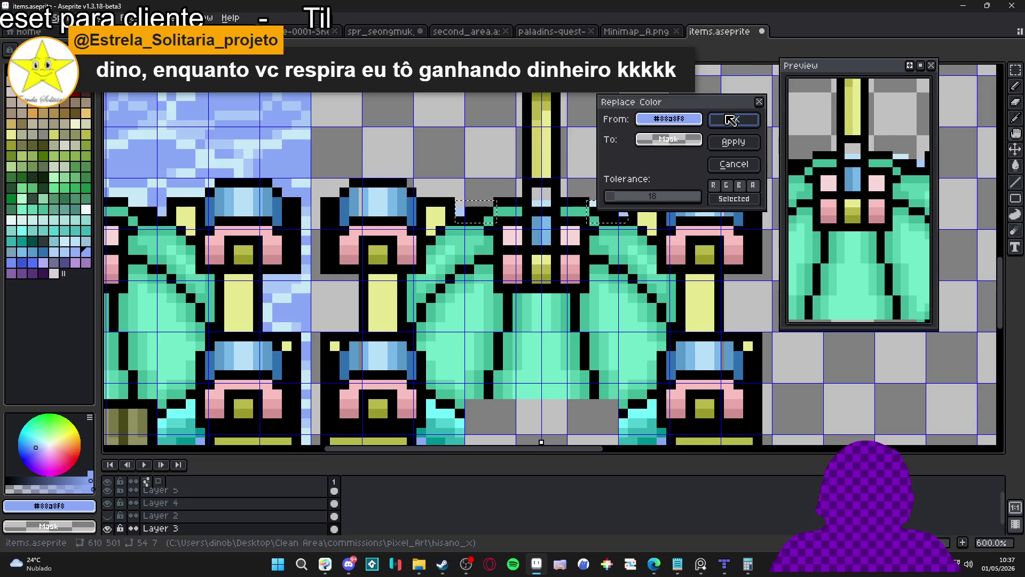
key(Return)
alt+click(462, 205)
key(shift+r)
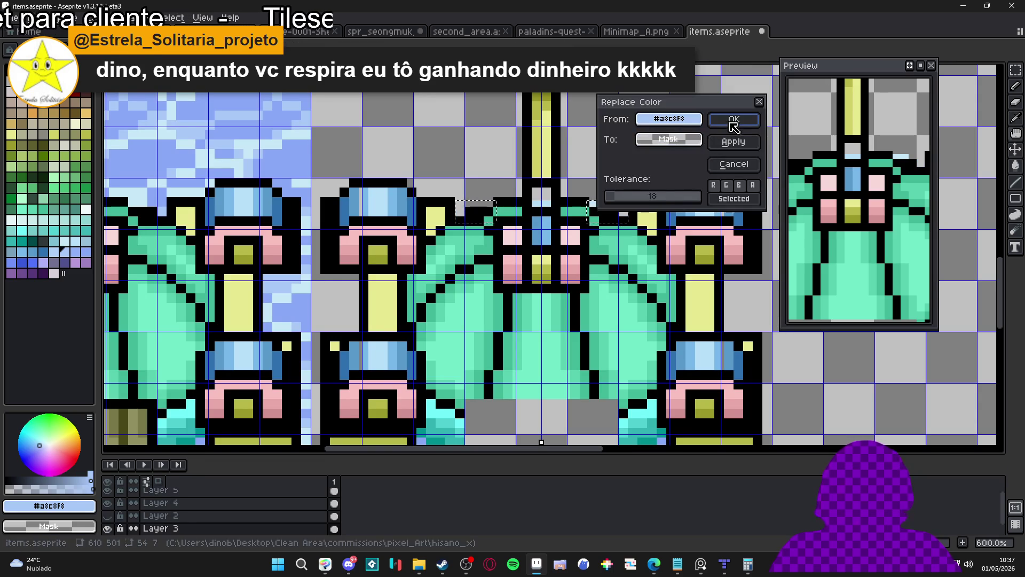
click(731, 120)
key(shift+r)
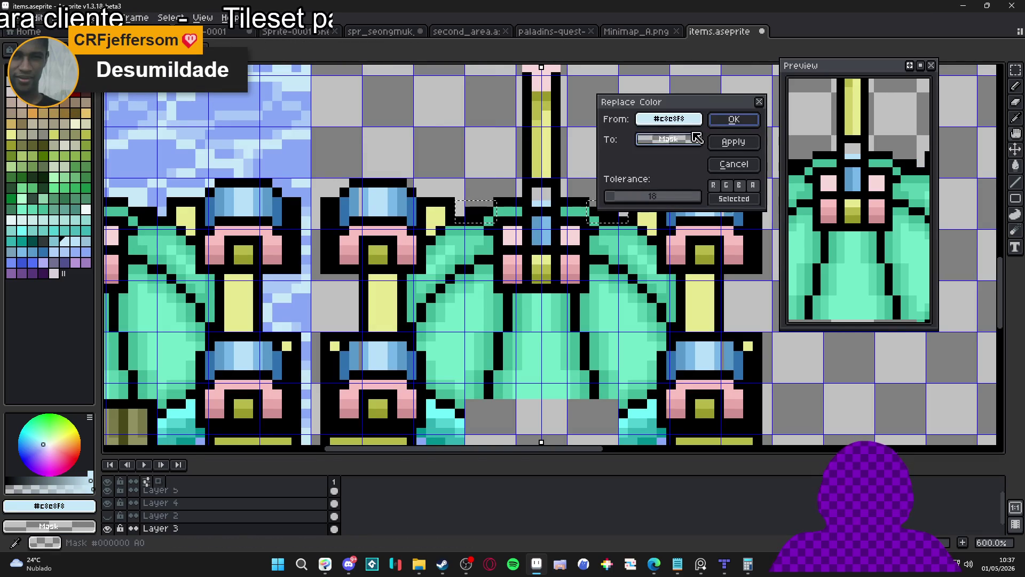
click(734, 119)
Clear #88a8f8, #c8e8f8 and another light blue from the water beneath the fountain base.
scroll(550, 198, left, 2)
scroll(549, 198, down, 1)
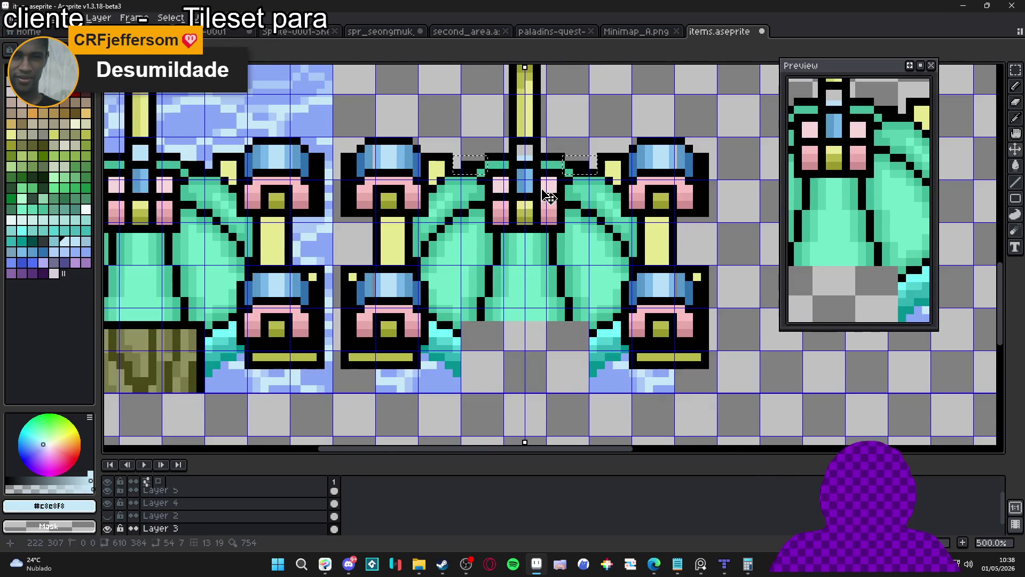
scroll(486, 308, down, 1)
scroll(485, 307, left, 1)
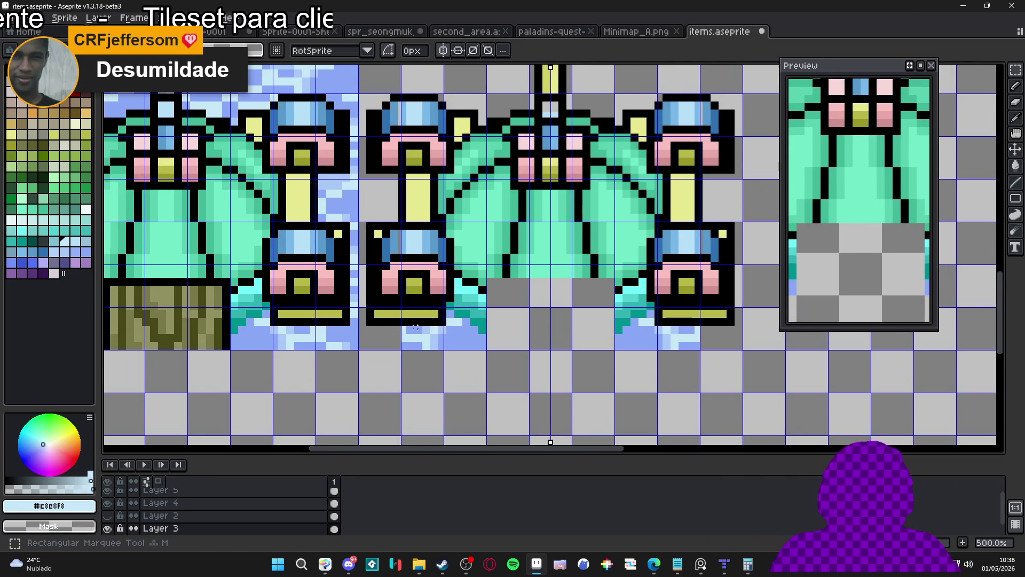
scroll(420, 338, up, 2)
mouse_move(397, 329)
mouse_down()
mouse_move(499, 361)
mouse_move(873, 365)
mouse_up()
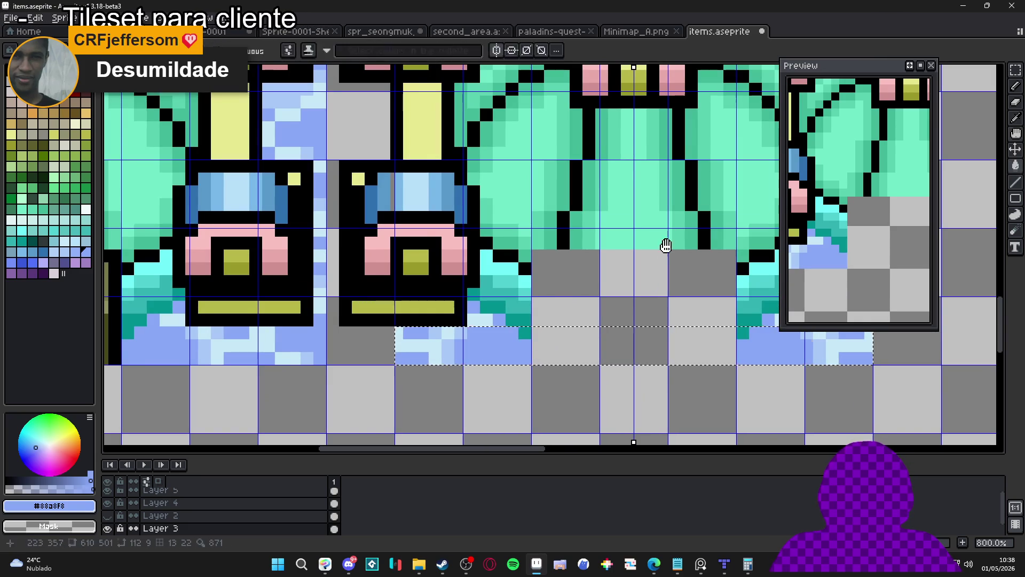
key(shift+r)
click(731, 117)
alt+click(430, 336)
key(shift+r)
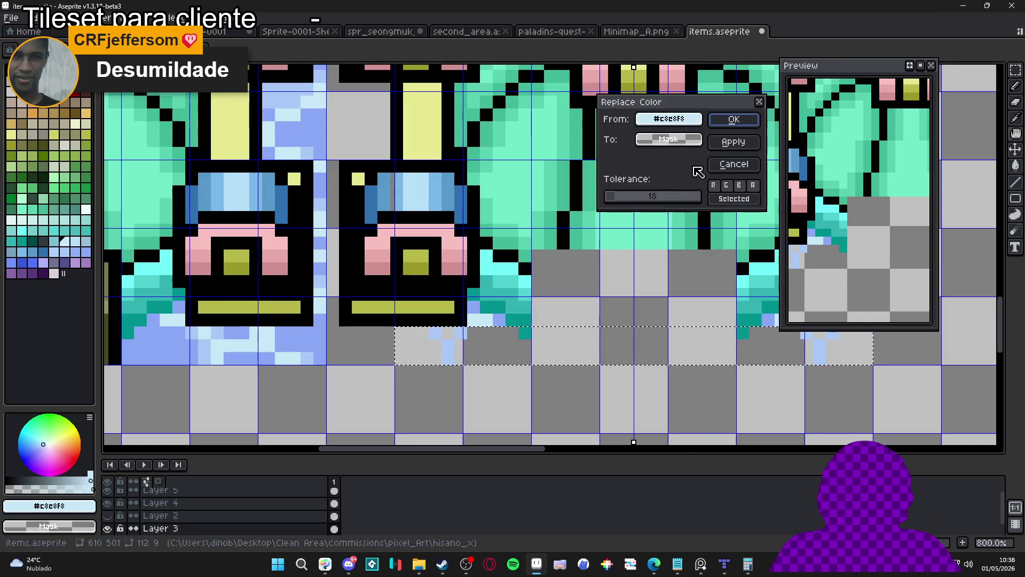
click(740, 120)
alt+click(449, 350)
key(shift+r)
click(734, 120)
Clear the lightest blue and #88a8f8 from the water strip below the fountain base.
key(m)
key(ctrl+d)
scroll(411, 299, right, 4)
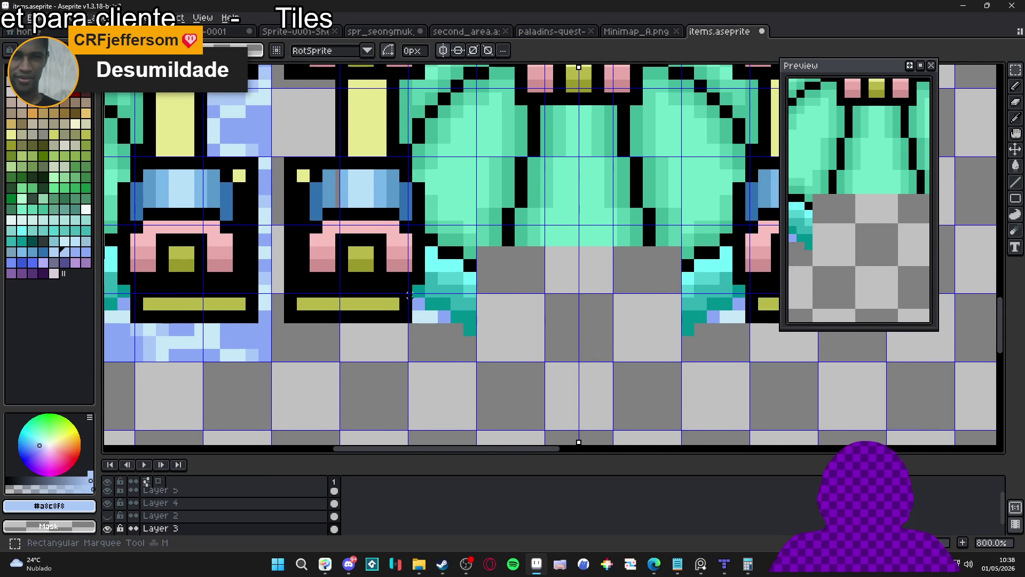
drag(414, 294, 748, 364)
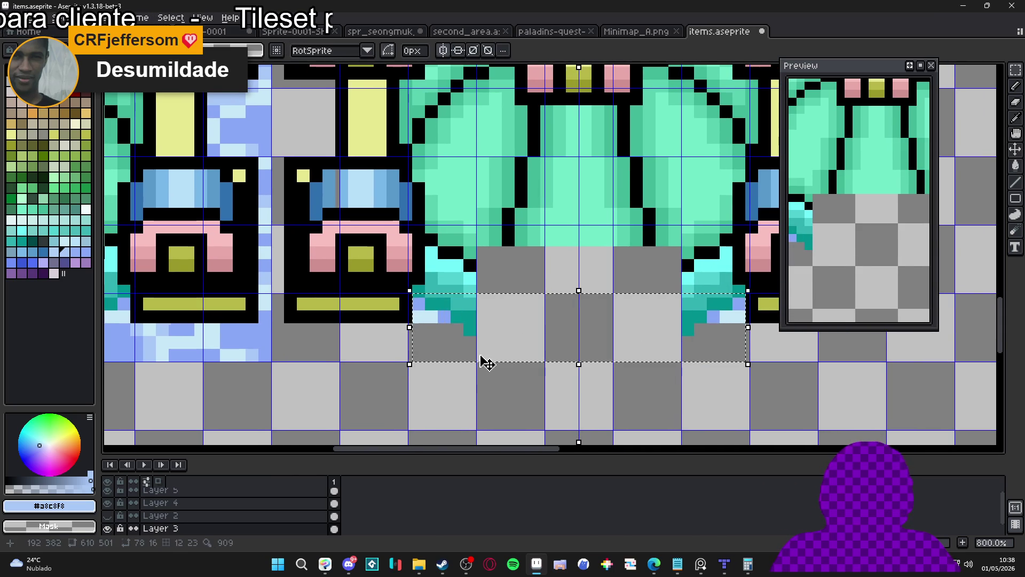
alt+click(426, 316)
key(shift+r)
click(742, 121)
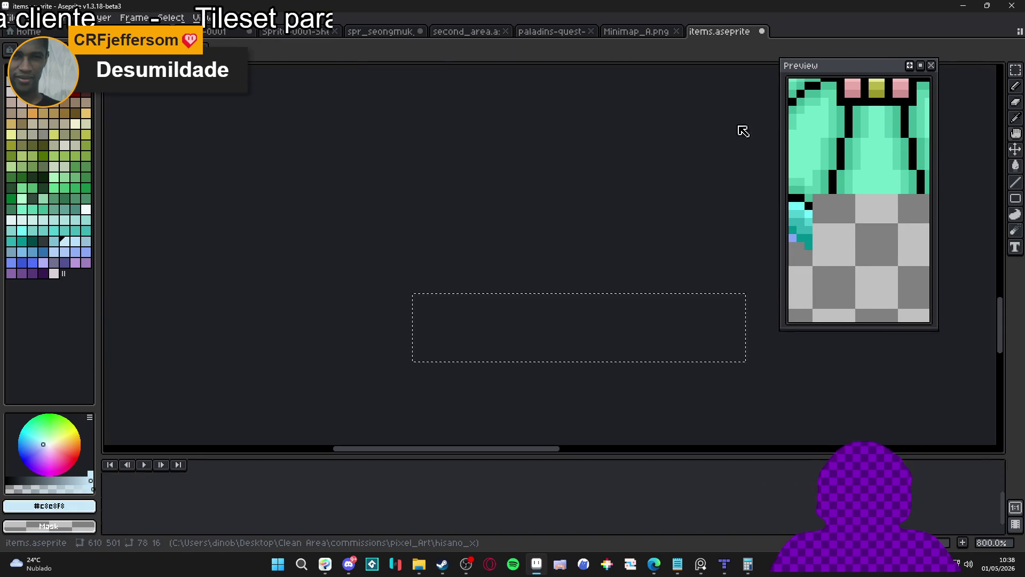
alt+click(443, 316)
key(shift+r)
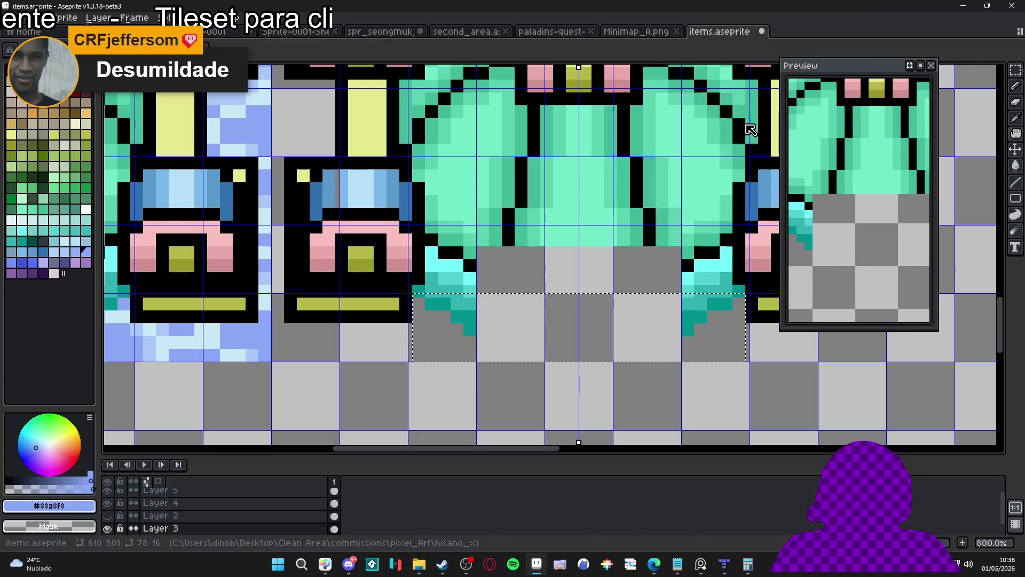
click(734, 120)
scroll(497, 304, down, 4)
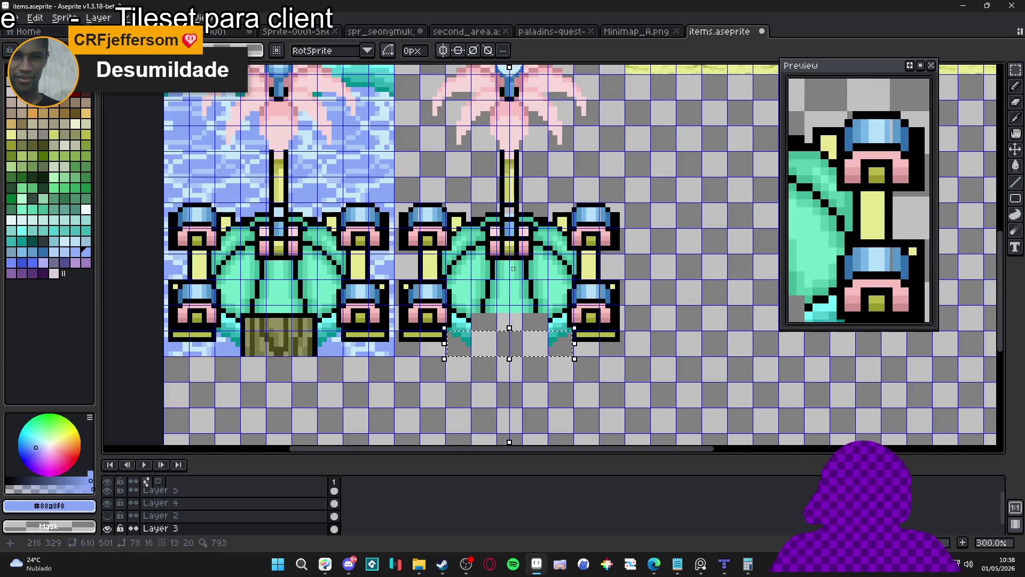
Clear the olive #b8b848 edge pixels from the strip atop the right fountain.
scroll(511, 270, down, 1)
drag(517, 253, 515, 266)
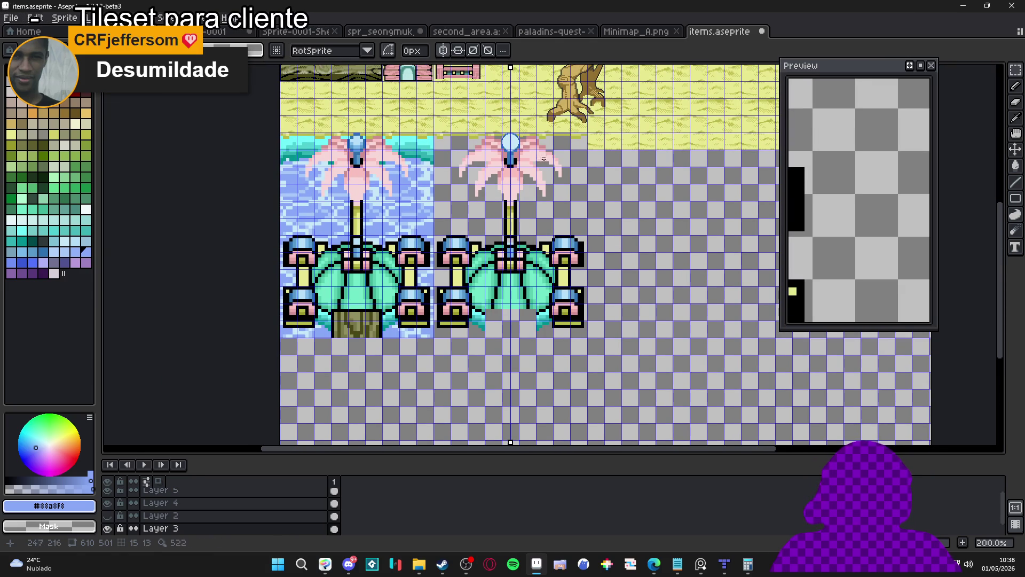
scroll(540, 165, up, 3)
scroll(678, 236, up, 1)
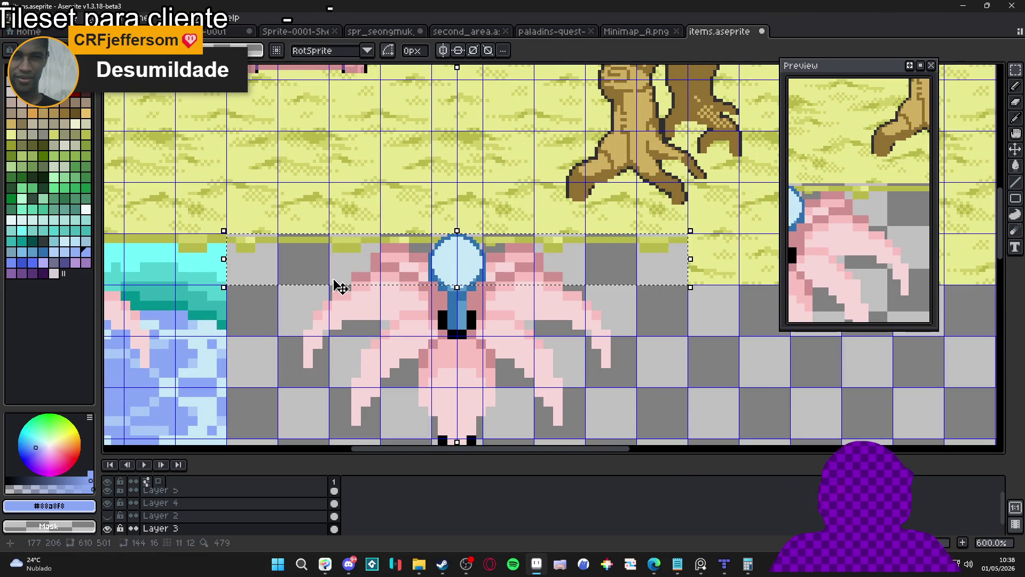
alt+click(361, 242)
key(shift+r)
key(Return)
key(g)
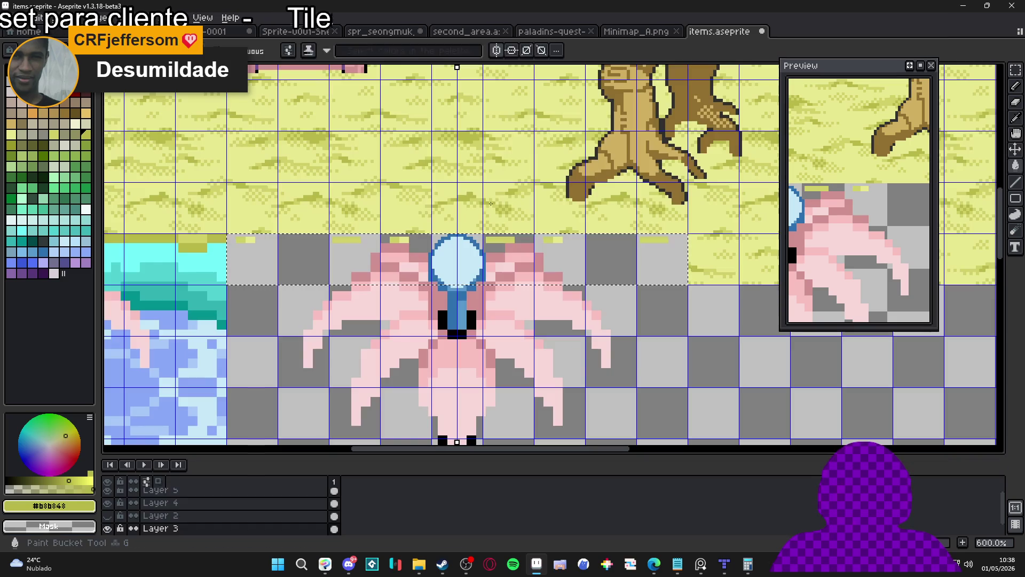
Clear the yellow shades #c8c890 and #d0d068 from the top strip.
alt+click(414, 230)
key(shift+r)
key(Return)
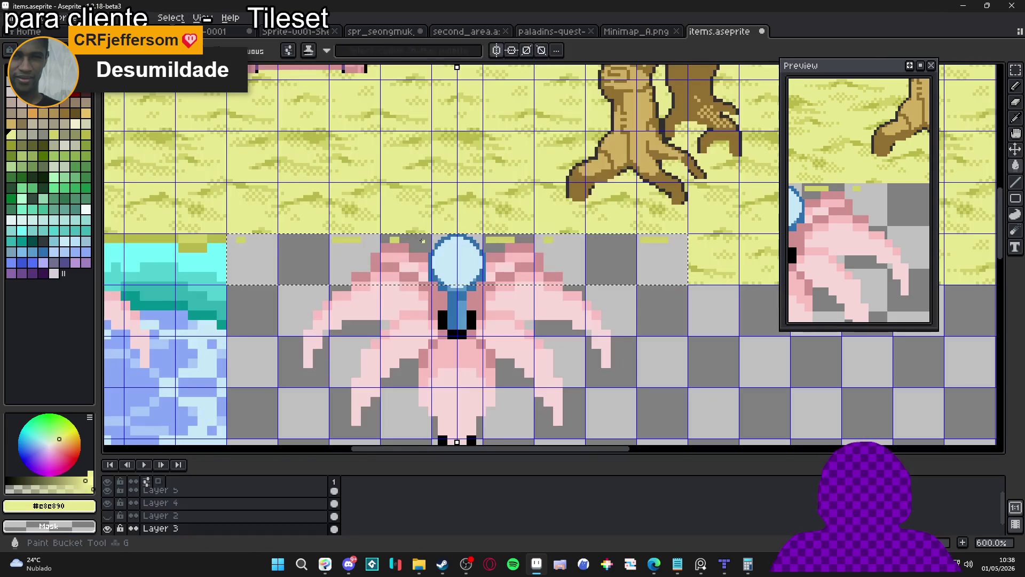
alt+click(401, 229)
key(shift+r)
key(Return)
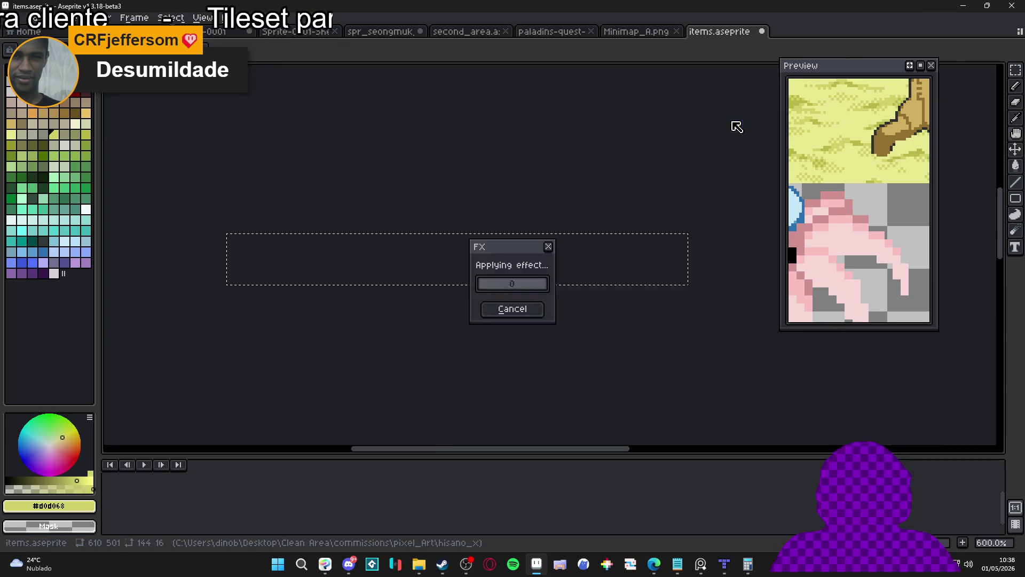